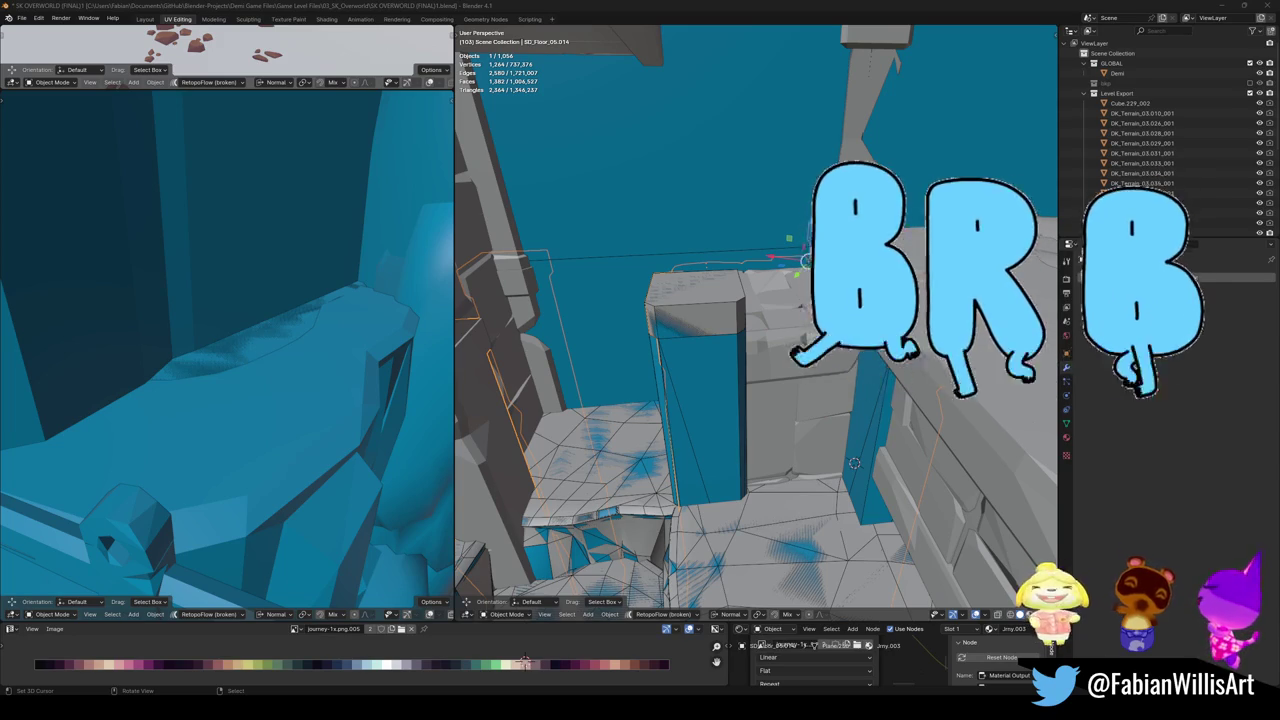
- Leave Blender's UV Editing workspace for Unity, with 03_SK_Overworld open and playing
key("shift")
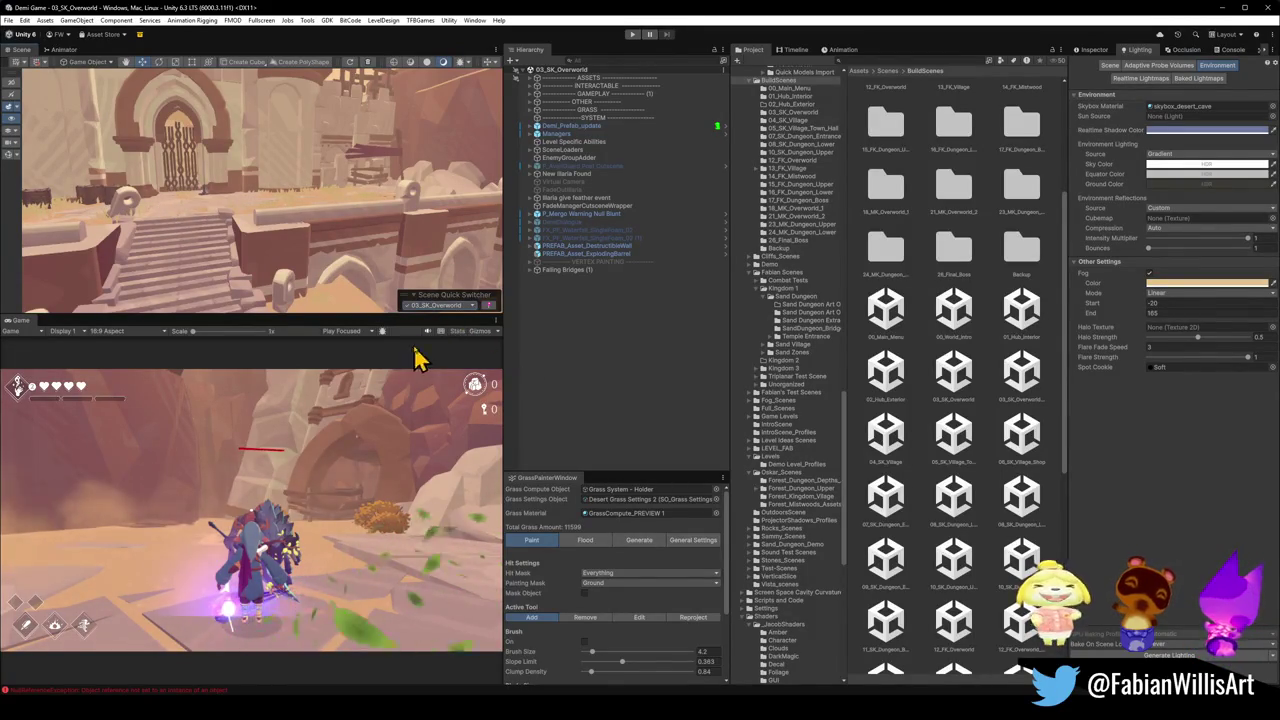
- Load the 02_Hub_Exterior scene, frame Demi_Prefab_update, and show the waterfall view fullscreen
left_click(440, 305)
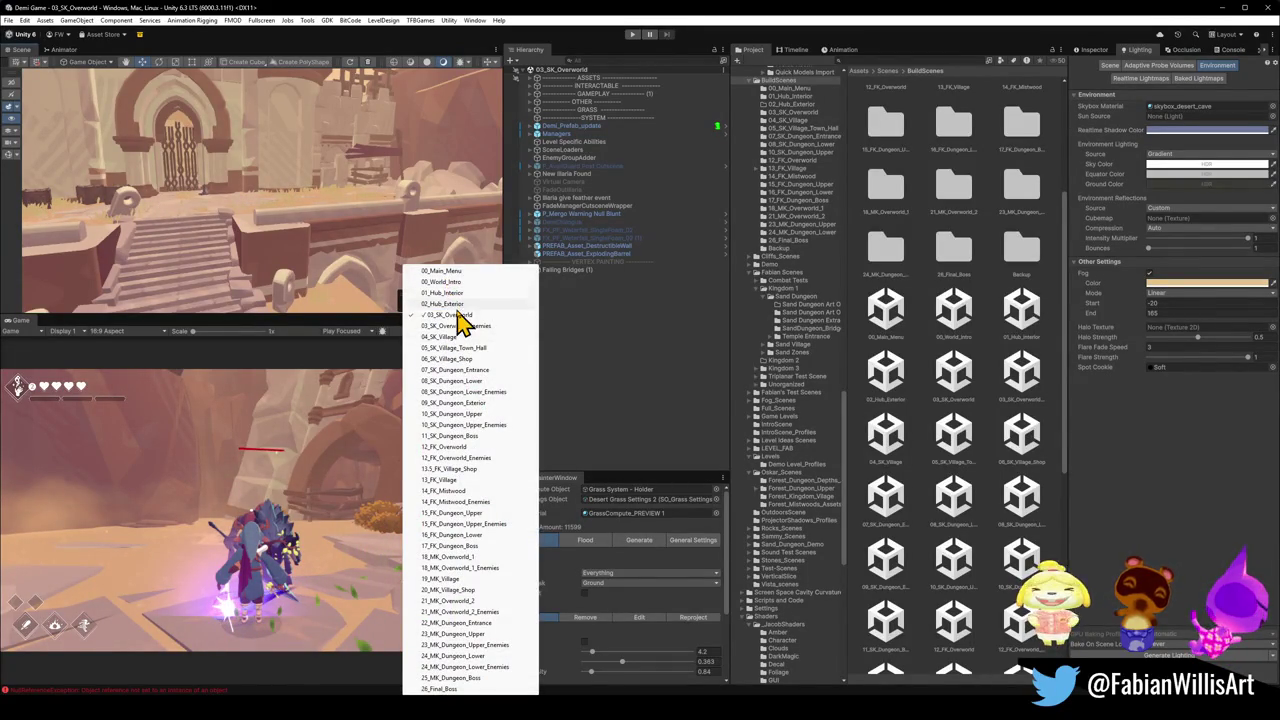
left_click(455, 304)
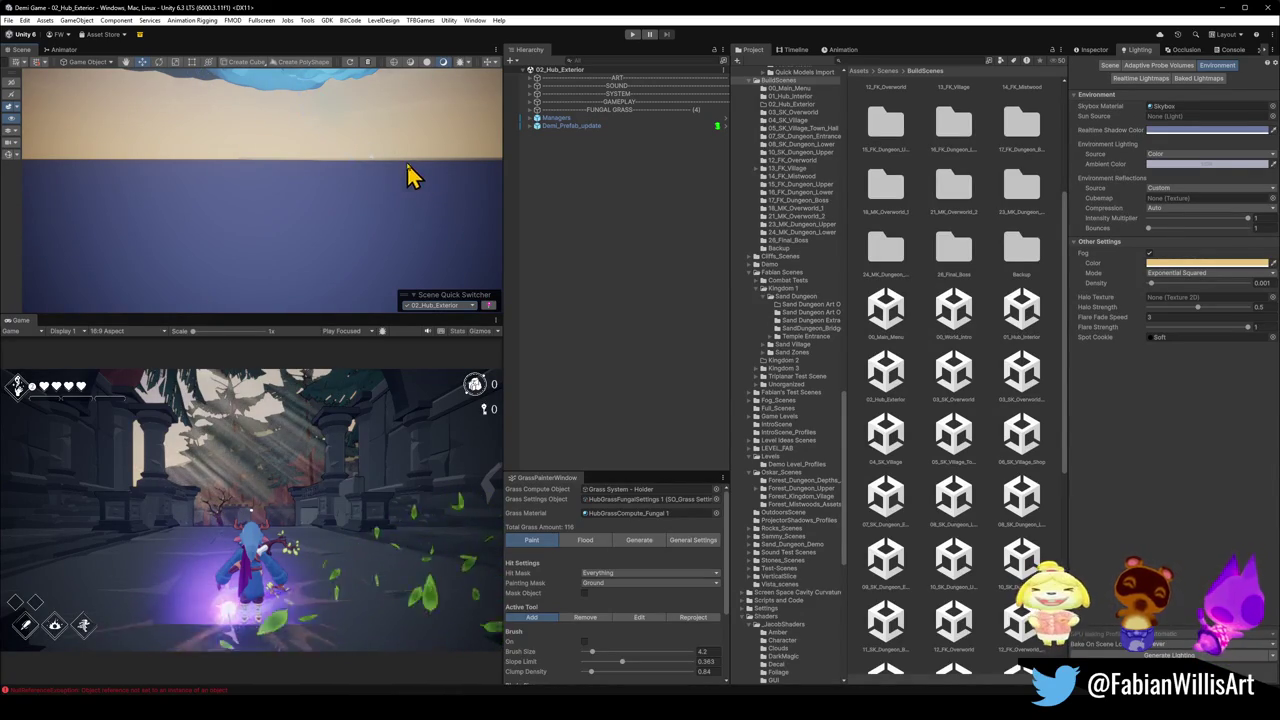
double_click(575, 127)
mouse_move(289, 214)
right_mouse_down()
mouse_move(505, 185)
mouse_move(482, 250)
mouse_move(484, 181)
mouse_move(470, 200)
right_mouse_up()
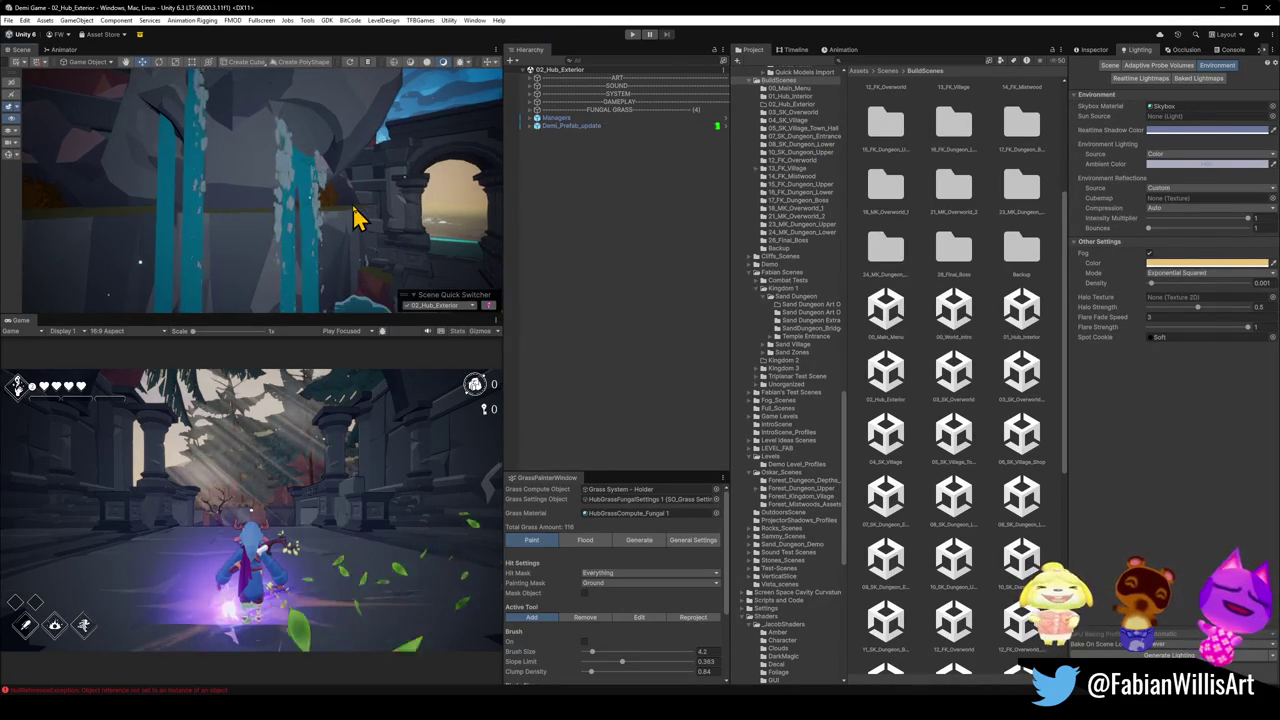
key("F10")
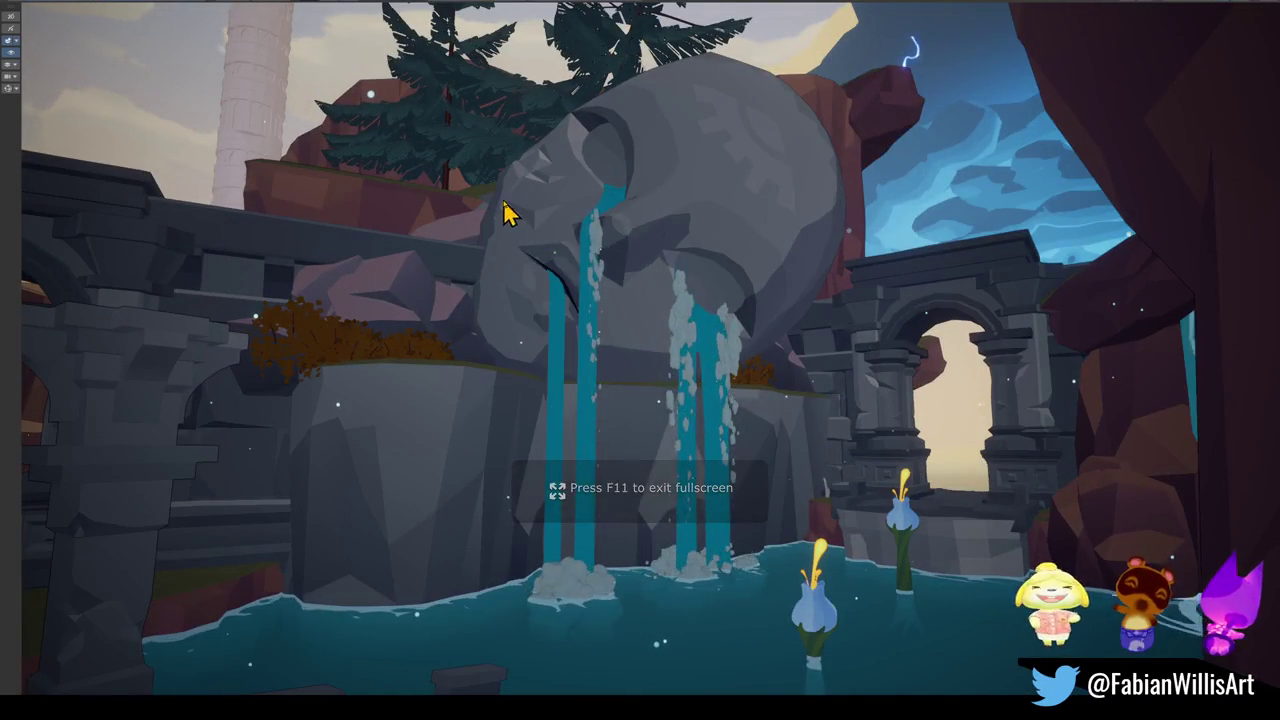
- Snip a screenshot of the fullscreen waterfall view, then return to the normal editor layout
key("super+shift+s")
left_click_drag(456, 142, 808, 466)
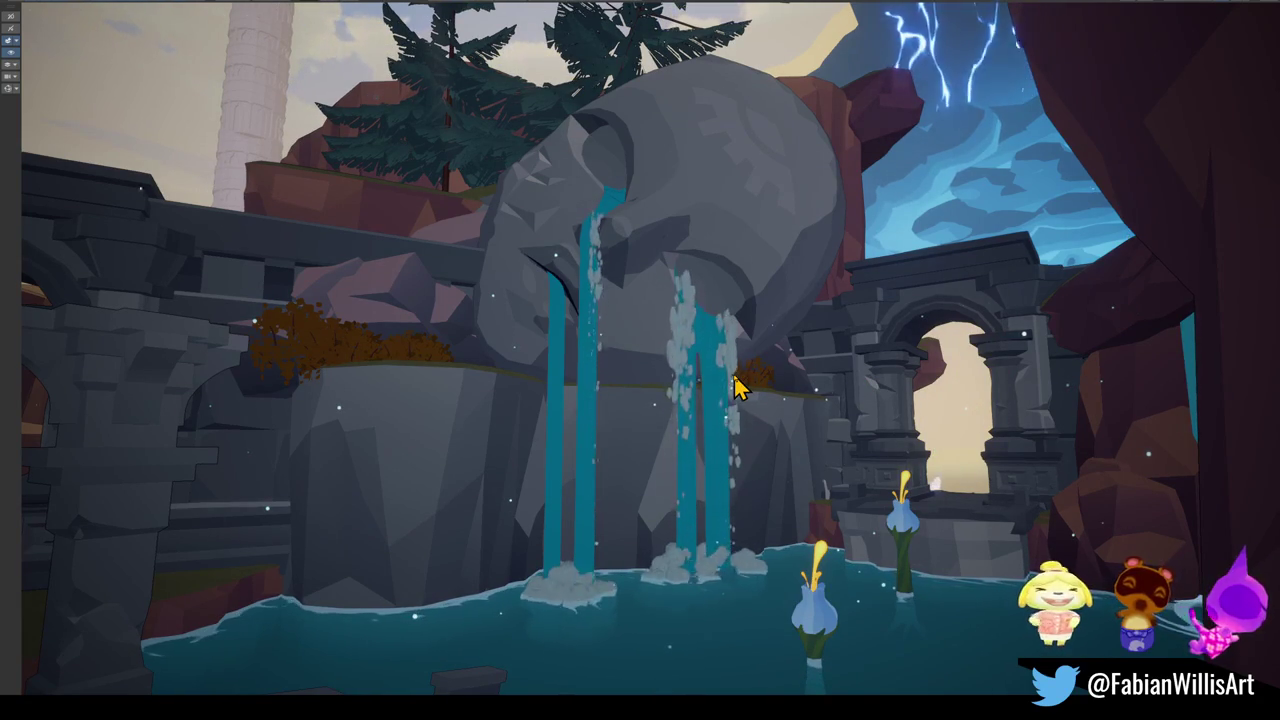
key("F11")
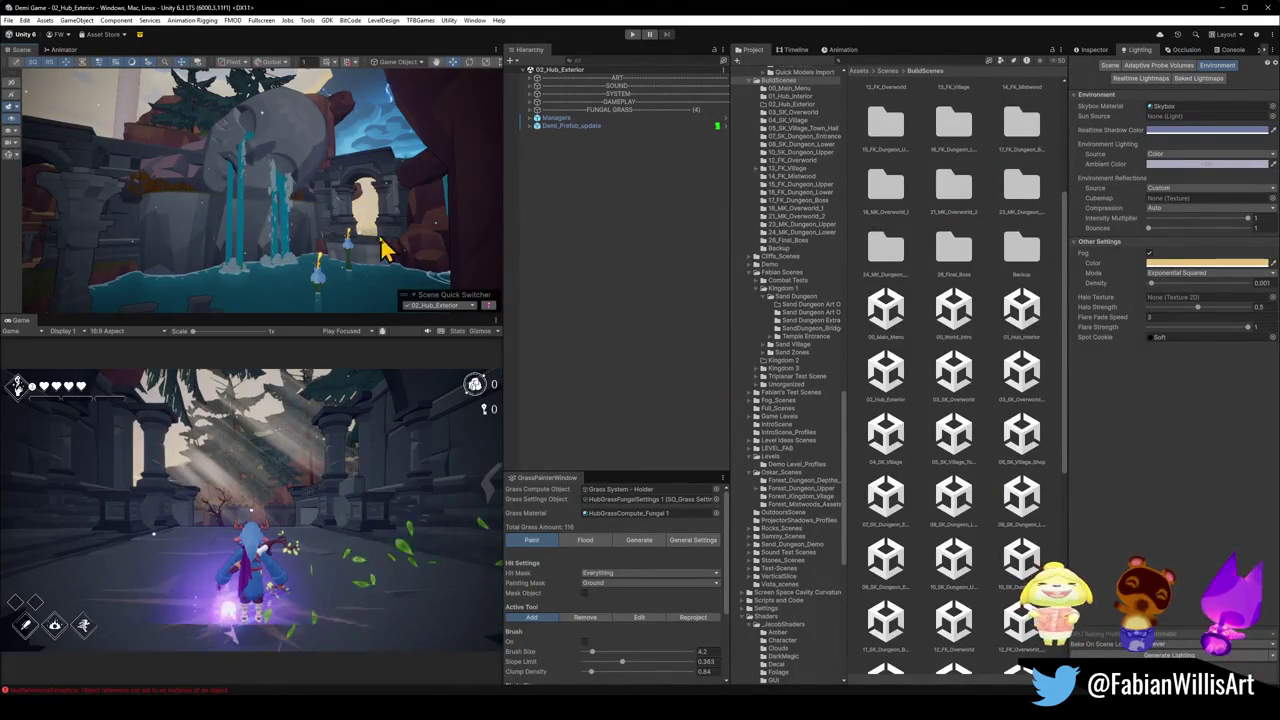
- Switch Unity to the 03_SK_Overworld_Enemies scene and bring the SK OVERWORLD Blender file forward
mouse_move(366, 216)
right_mouse_down()
mouse_move(320, 206)
mouse_move(350, 238)
right_mouse_up()
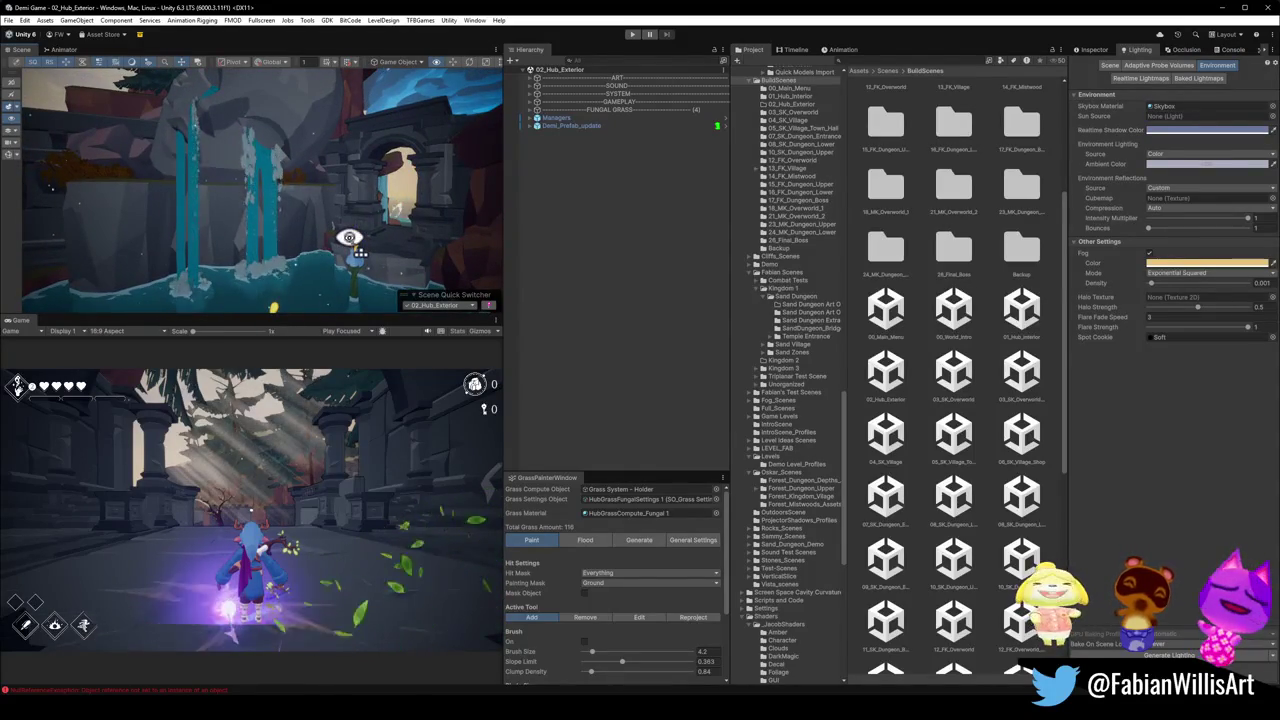
right_click_drag(348, 237, 359, 229)
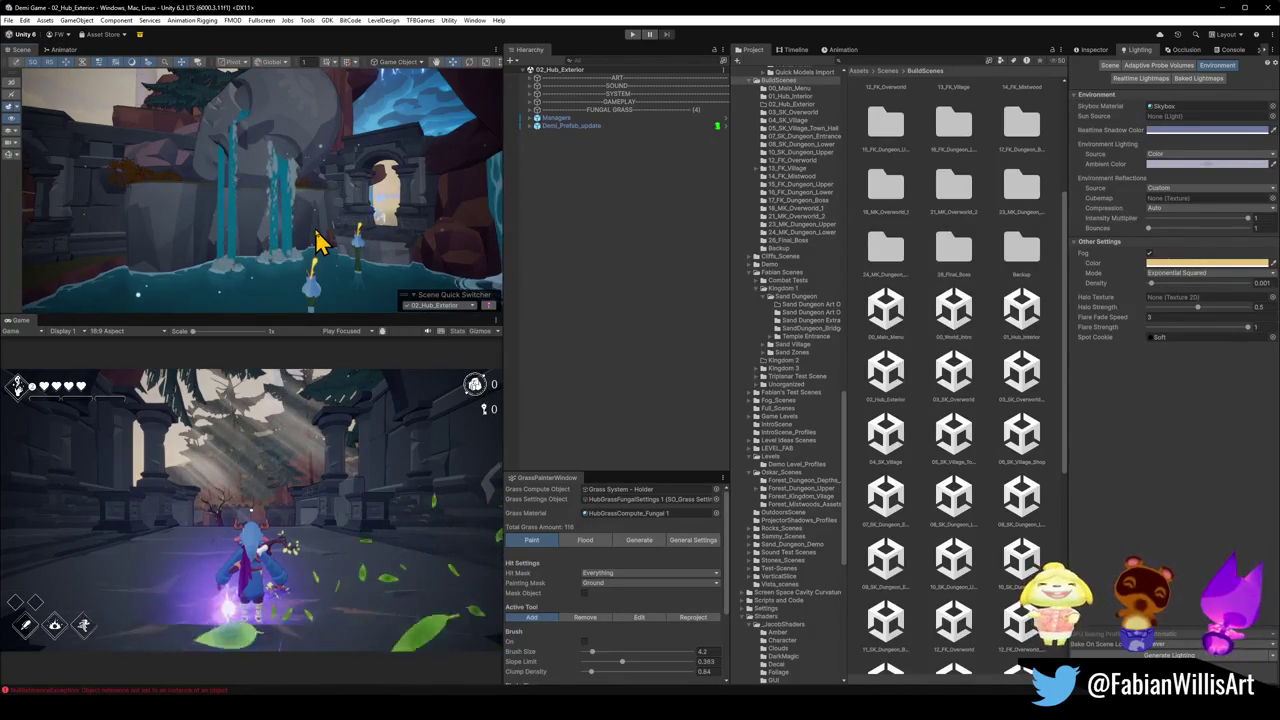
left_click(444, 305)
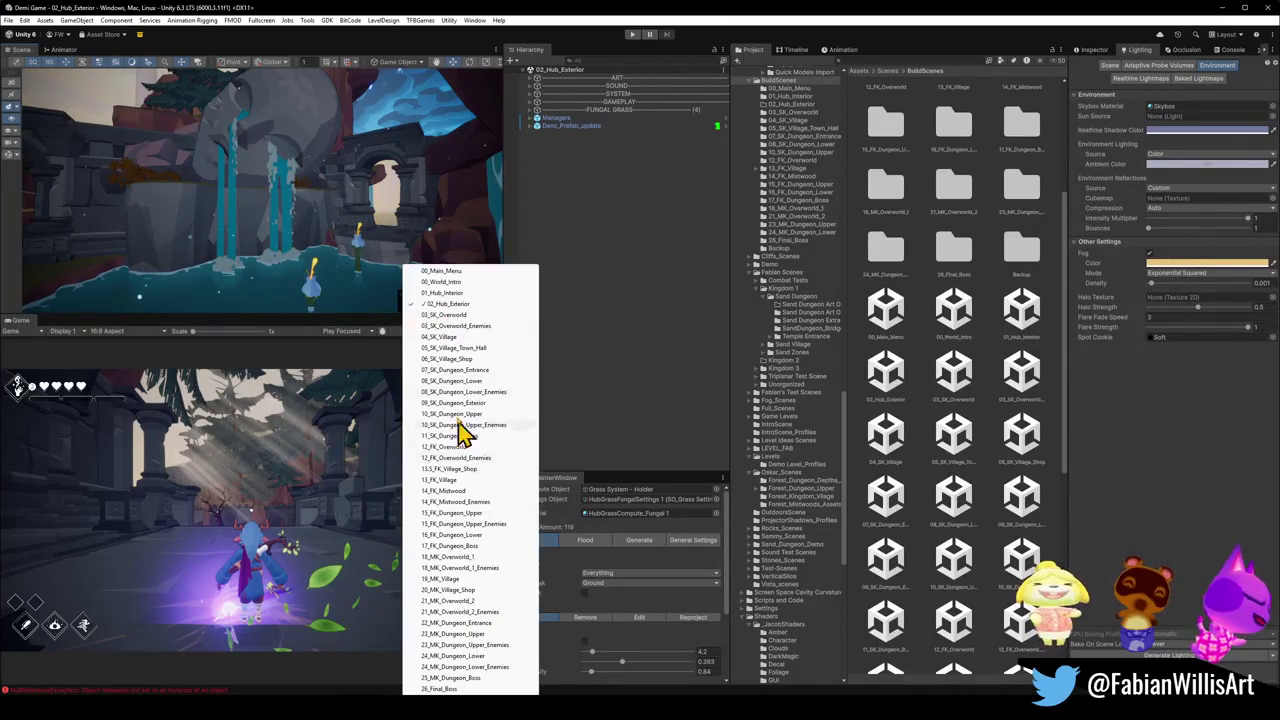
left_click(464, 337)
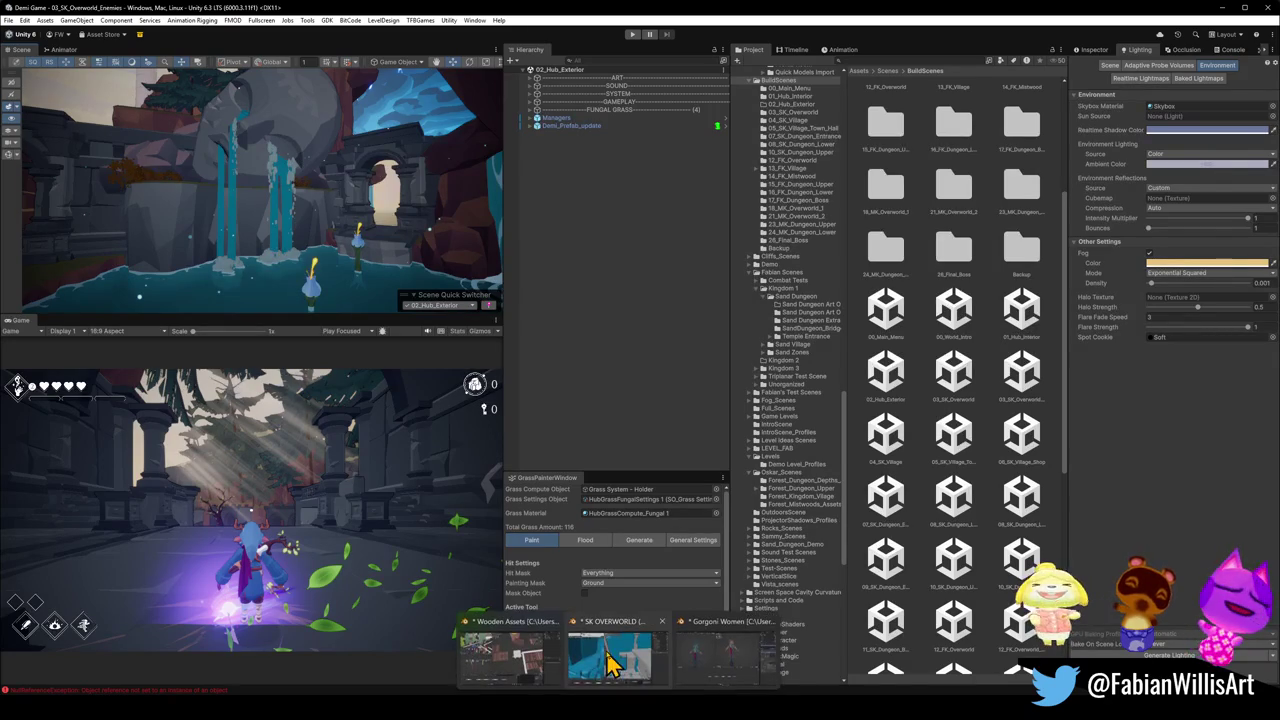
left_click(605, 665)
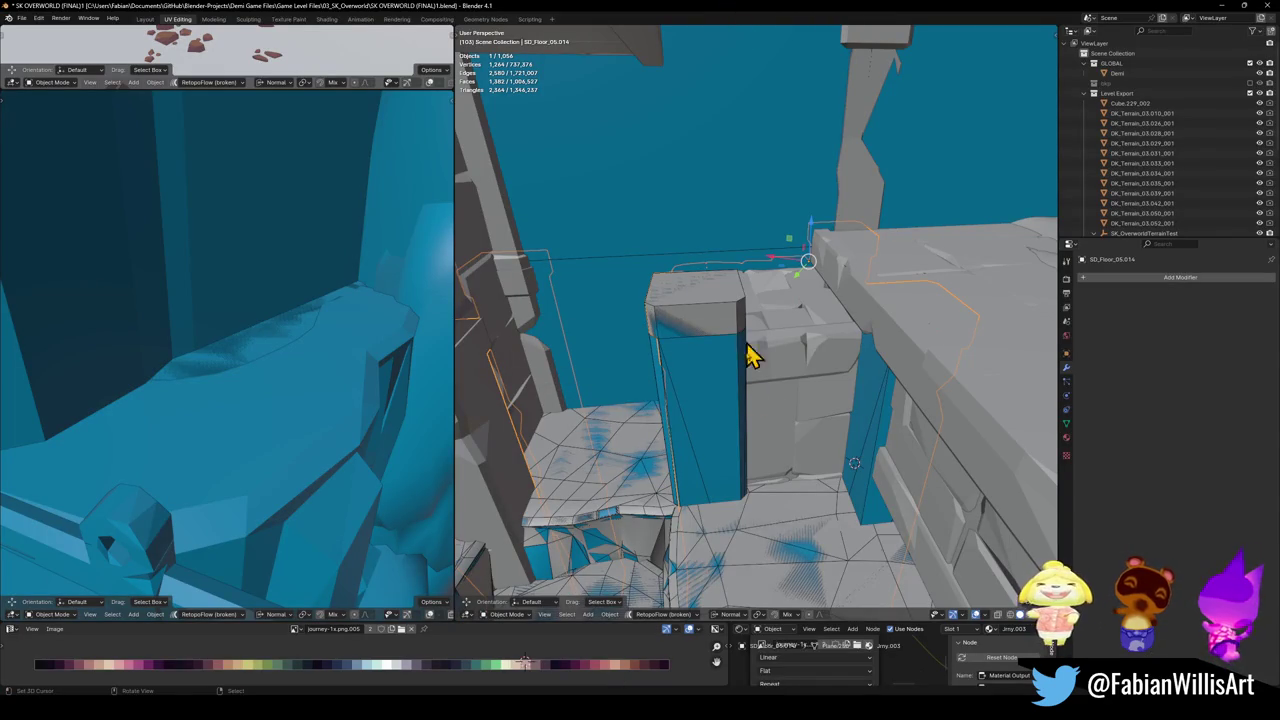
- Add convex hull colliders to the pillar blocks Cube.035 and Cube.036
middle_click_drag(748, 356, 760, 397)
left_click(766, 343, "shift")
mouse_move(766, 343)
middle_mouse_down()
mouse_move(760, 435)
mouse_move(771, 443)
middle_mouse_up()
key("shift+c")
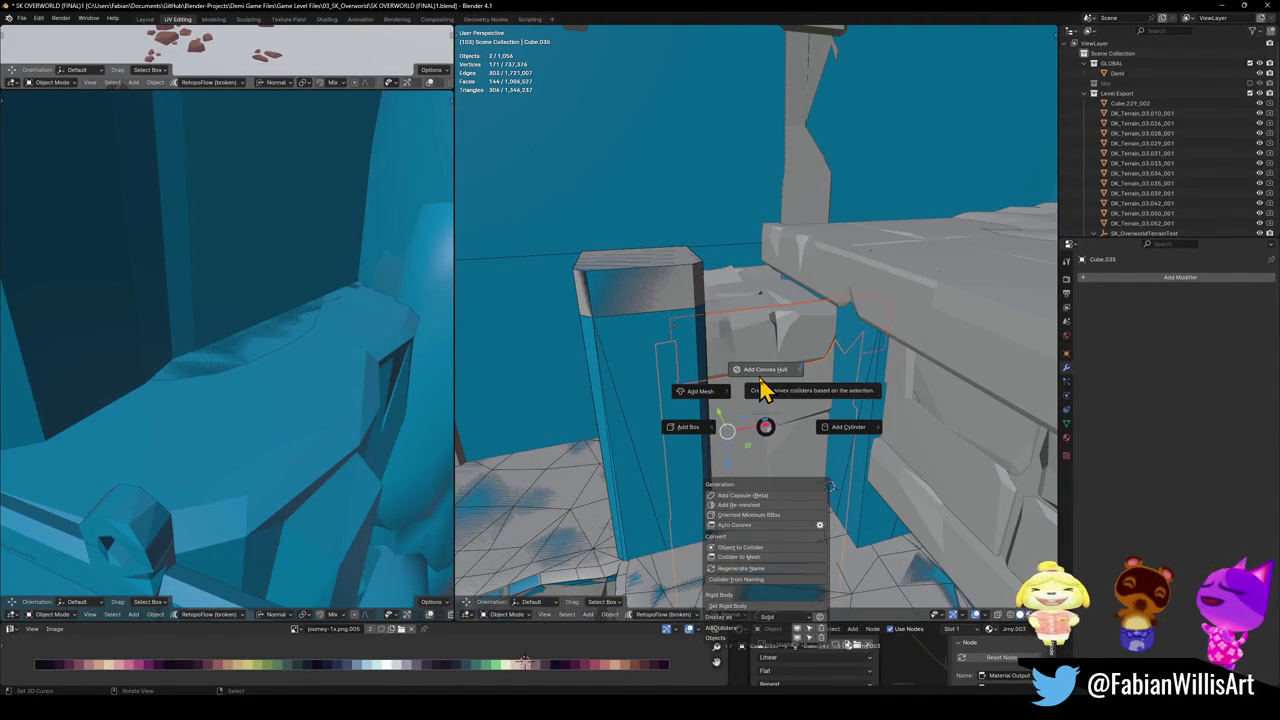
left_click(760, 388)
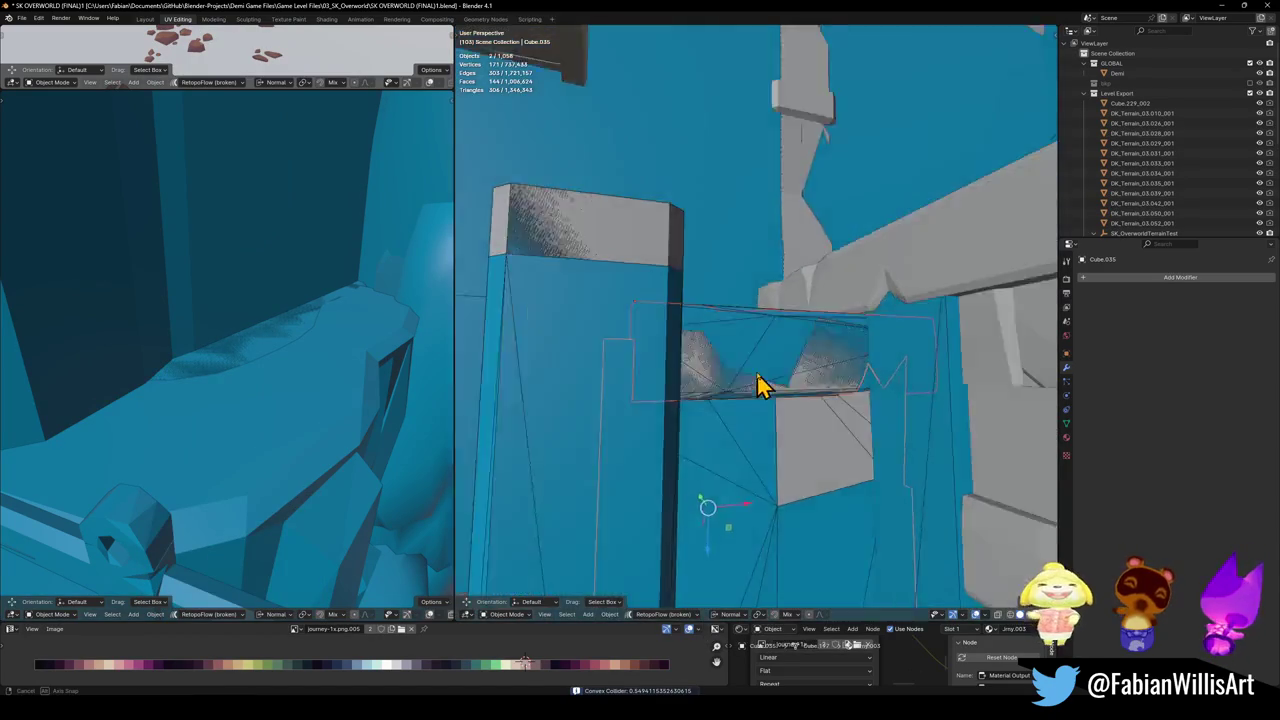
mouse_move(760, 388)
middle_mouse_down()
mouse_move(757, 337)
mouse_move(757, 386)
mouse_move(800, 443)
mouse_move(763, 397)
mouse_move(651, 400)
middle_mouse_up()
left_click(671, 380)
left_click(660, 420)
middle_click_drag(677, 449, 669, 434)
key("shift+alt+c")
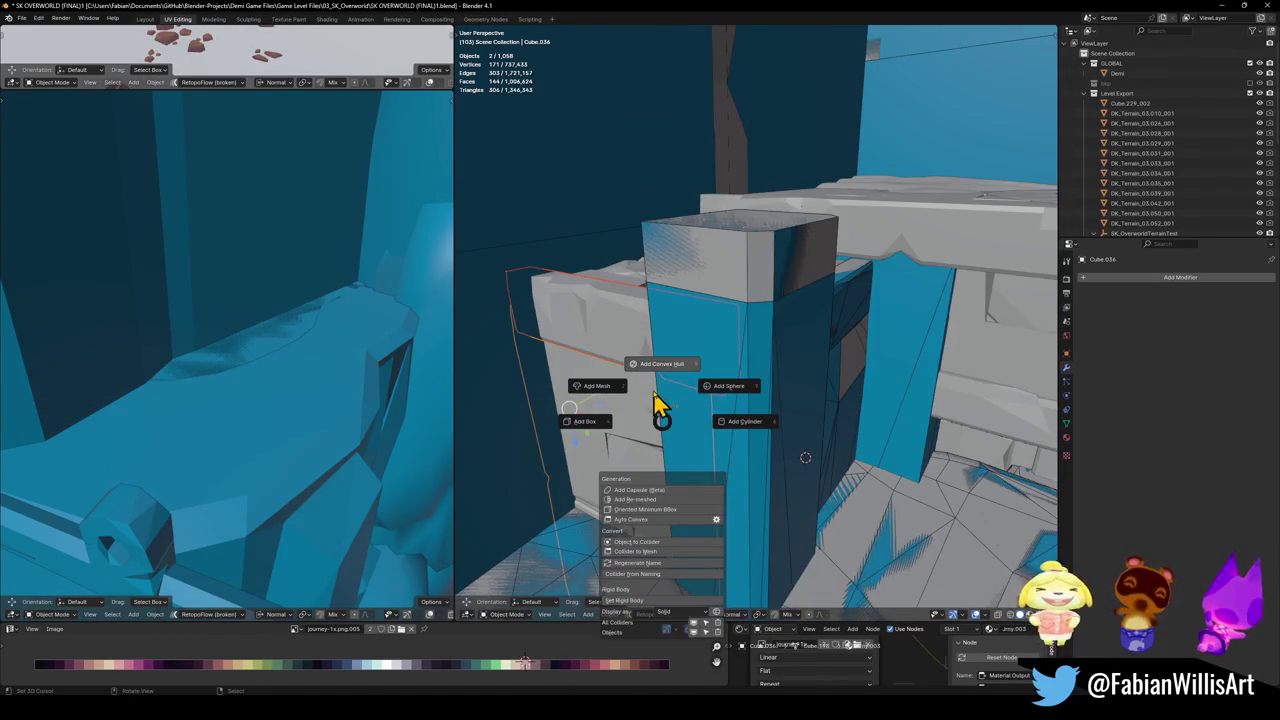
left_click(657, 364)
- Add a convex hull collider over linked floor tiles of SD_Floor_05.014, redoing it once
mouse_move(603, 400)
middle_mouse_down()
mouse_move(638, 430)
mouse_move(623, 366)
mouse_move(686, 351)
mouse_move(751, 363)
mouse_move(700, 340)
mouse_move(667, 247)
middle_mouse_up()
left_click(691, 363)
key("Tab")
key("alt+a")
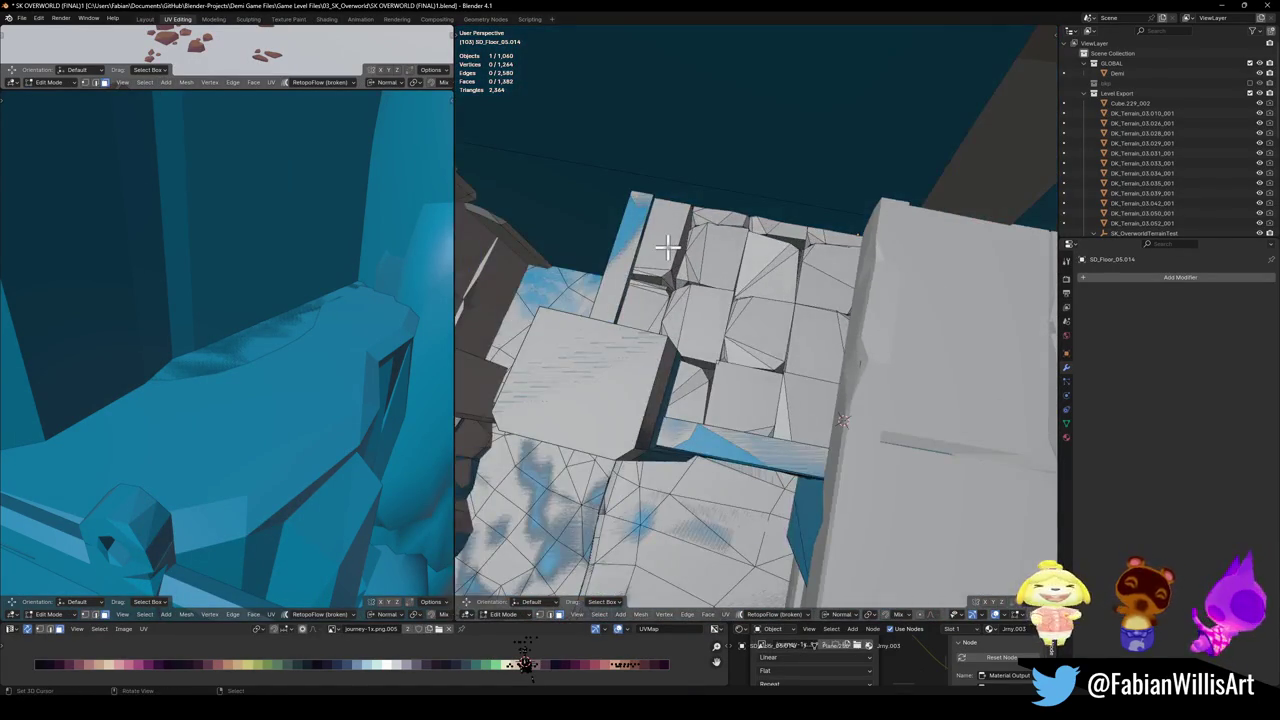
key("l")
mouse_move(663, 309)
middle_mouse_down()
mouse_move(614, 329)
mouse_move(719, 283)
mouse_move(865, 369)
middle_mouse_up()
key("l")
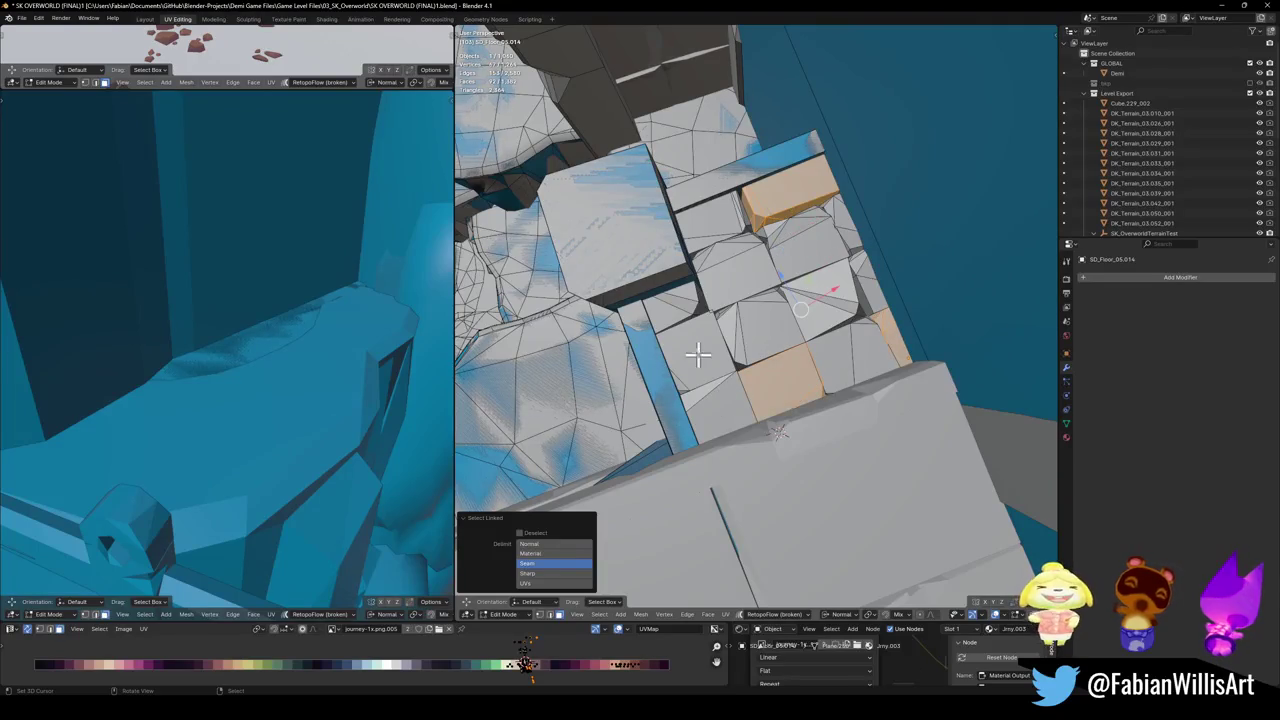
key("l")
key("l")
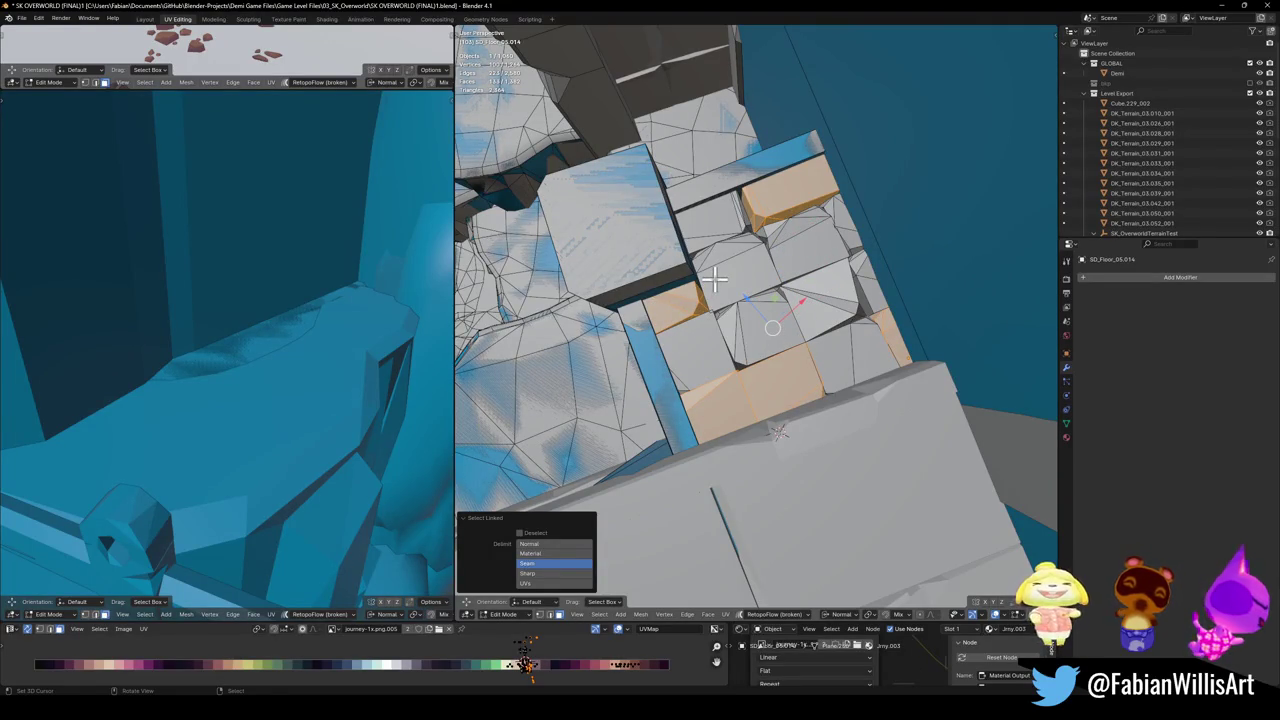
key("shift+alt+c")
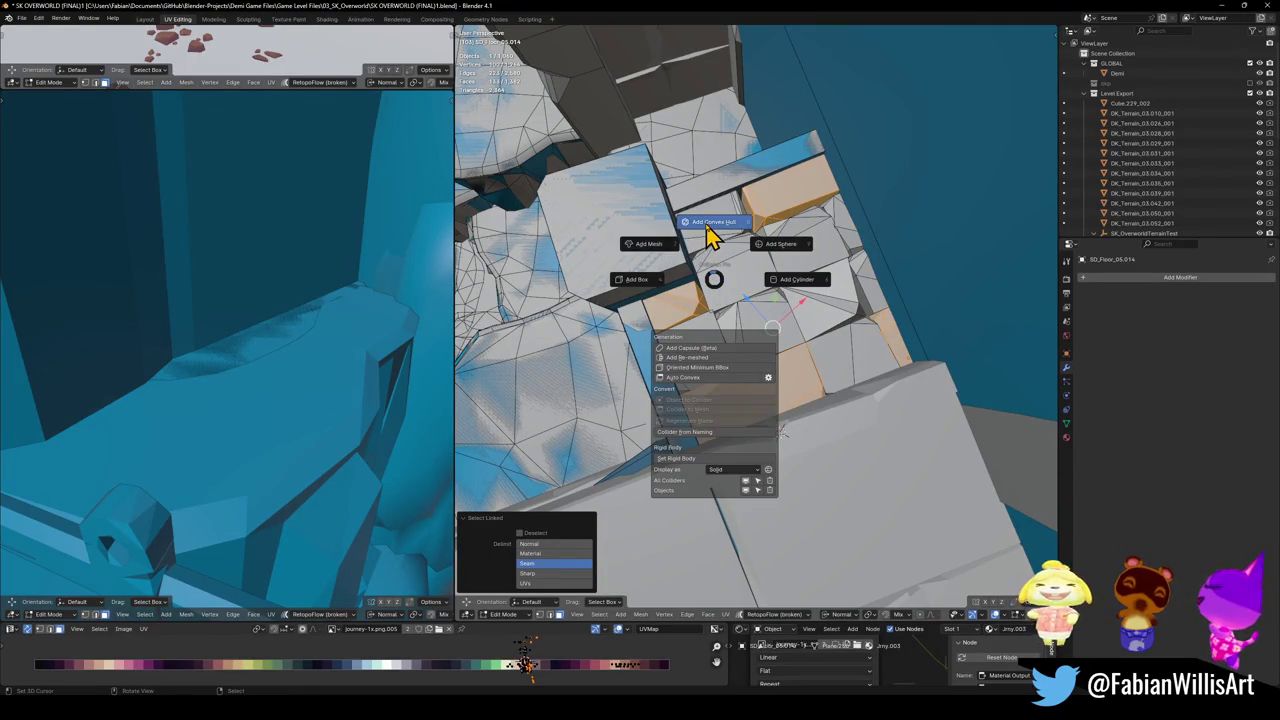
left_click(707, 229)
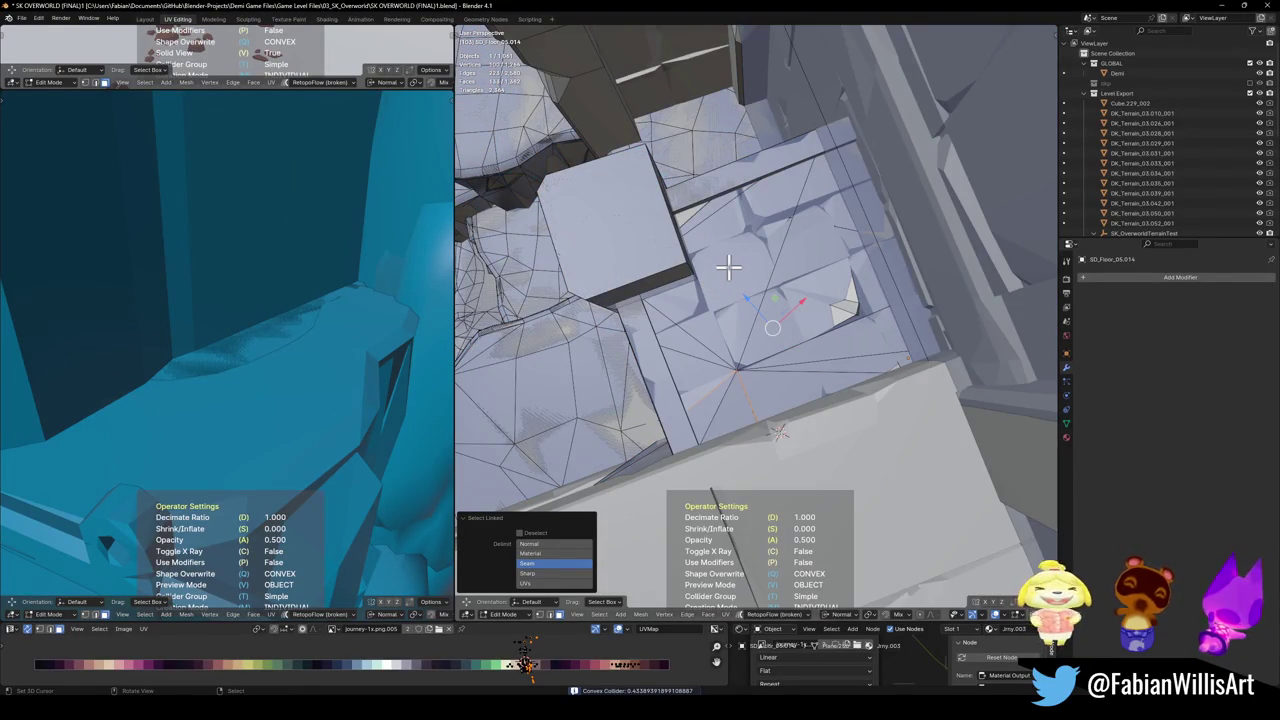
key("ctrl+z")
key("shift+alt+c")
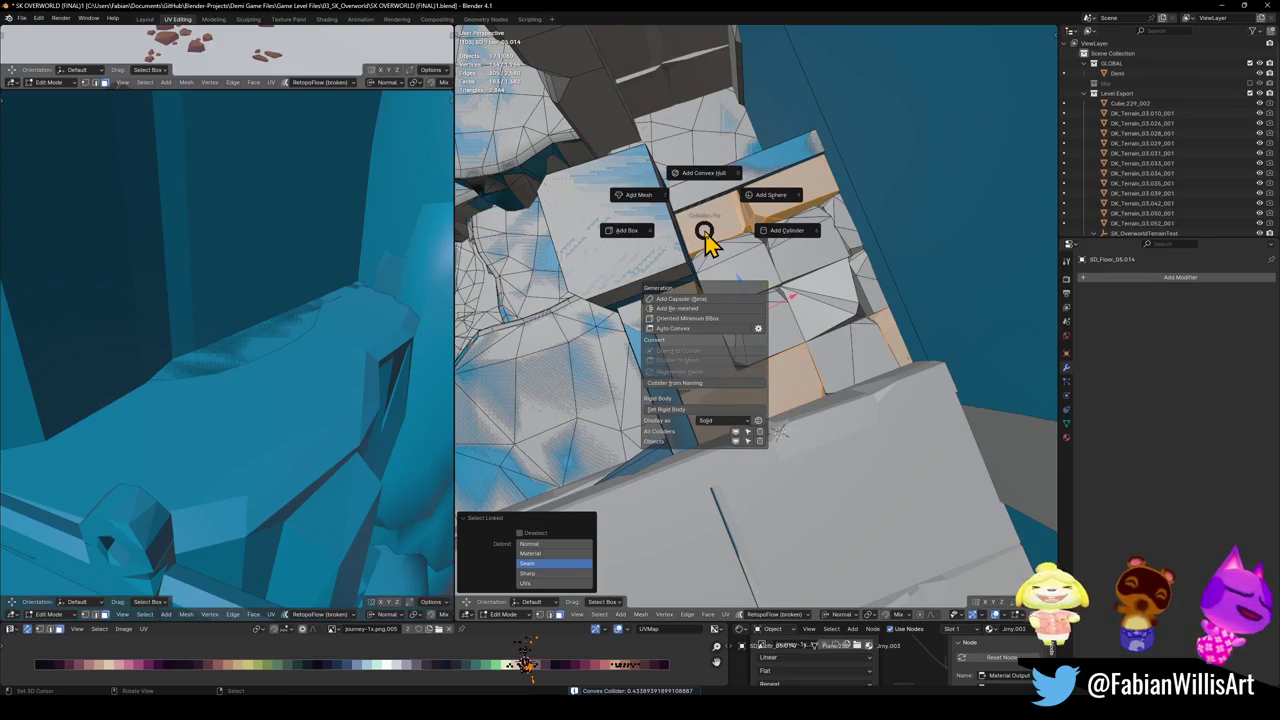
left_click(700, 228)
left_click(698, 222)
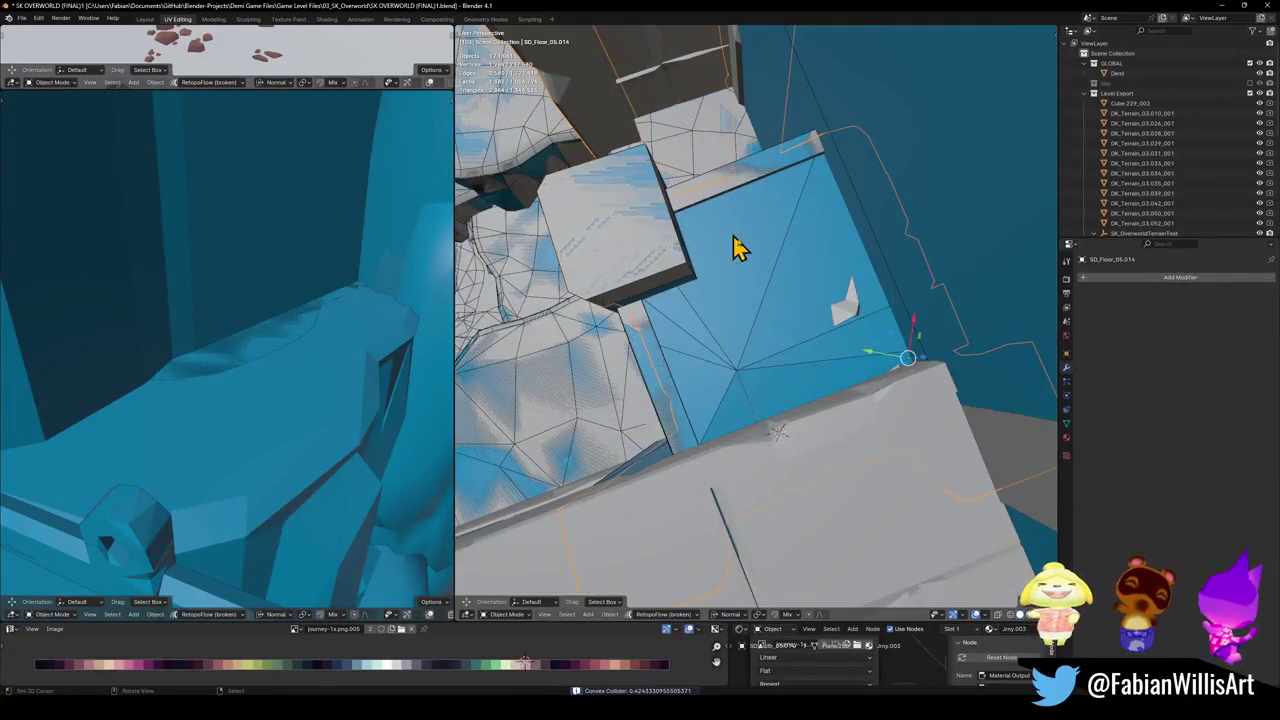
- Select the round sand patch Circle.017 in Edit Mode
mouse_move(815, 340)
middle_mouse_down()
mouse_move(709, 297)
mouse_move(760, 300)
mouse_move(729, 386)
mouse_move(825, 375)
mouse_move(757, 363)
mouse_move(806, 371)
mouse_move(729, 429)
mouse_move(745, 330)
mouse_move(751, 354)
mouse_move(808, 400)
mouse_move(778, 372)
middle_mouse_up()
left_click(808, 400)
key("Tab")
- Save, then add a convex hull collider to the sand patch Circle.017
key("ctrl+s")
key("Tab")
key("shift+c")
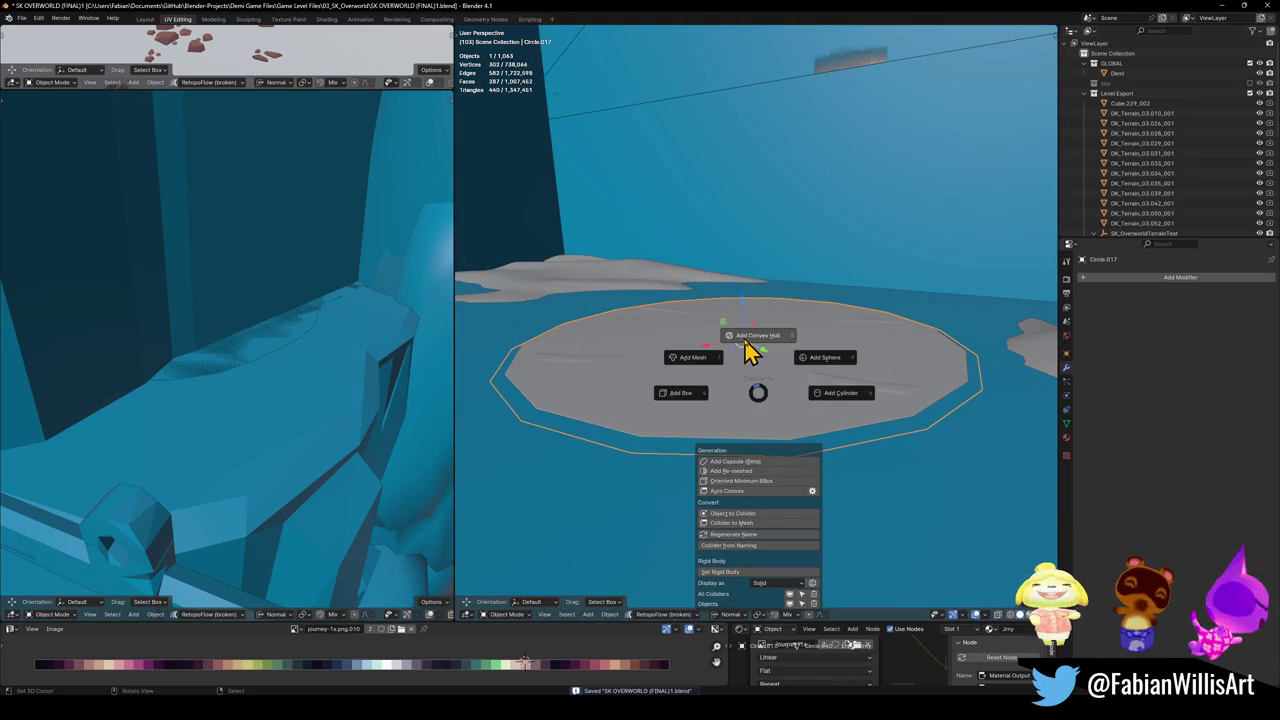
left_click(712, 356)
- Give SD_Floor_05.005 and a second floor piece a decimated mesh collider, then save
mouse_move(714, 358)
middle_mouse_down()
mouse_move(714, 500)
mouse_move(647, 391)
mouse_move(677, 386)
mouse_move(757, 417)
middle_mouse_up()
left_click(647, 391)
left_click(943, 406, "shift")
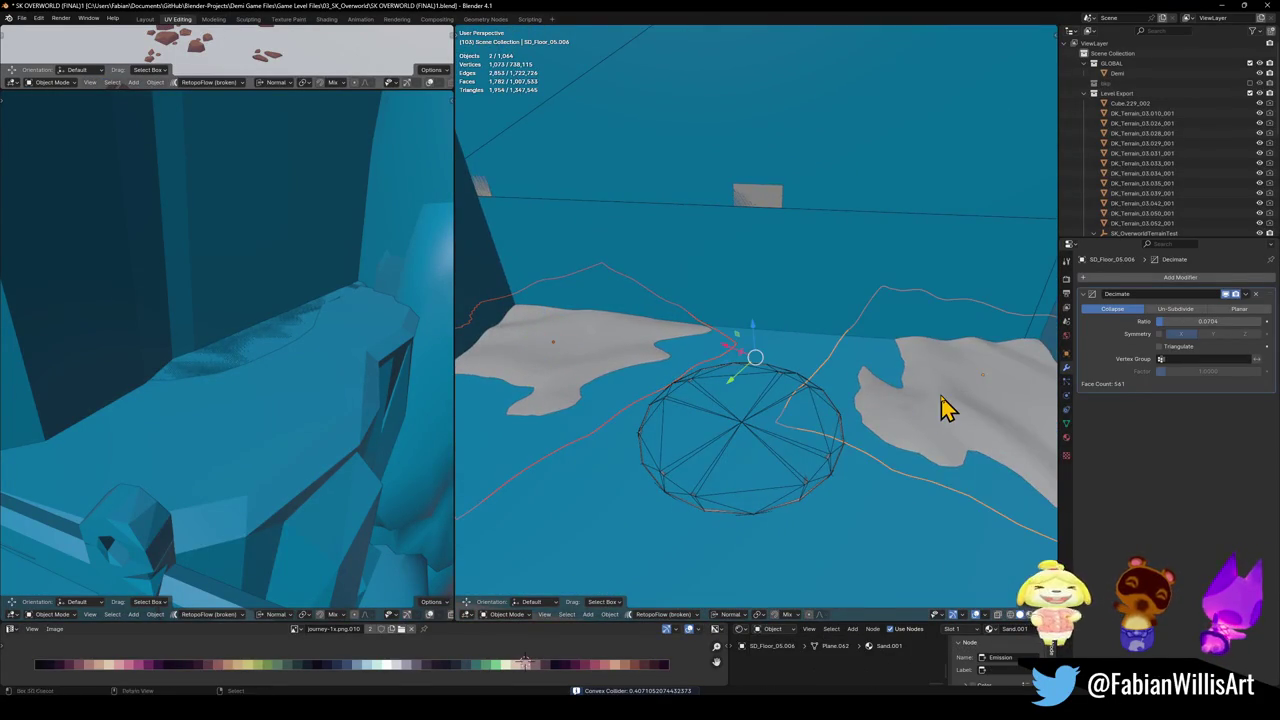
key("shift+c")
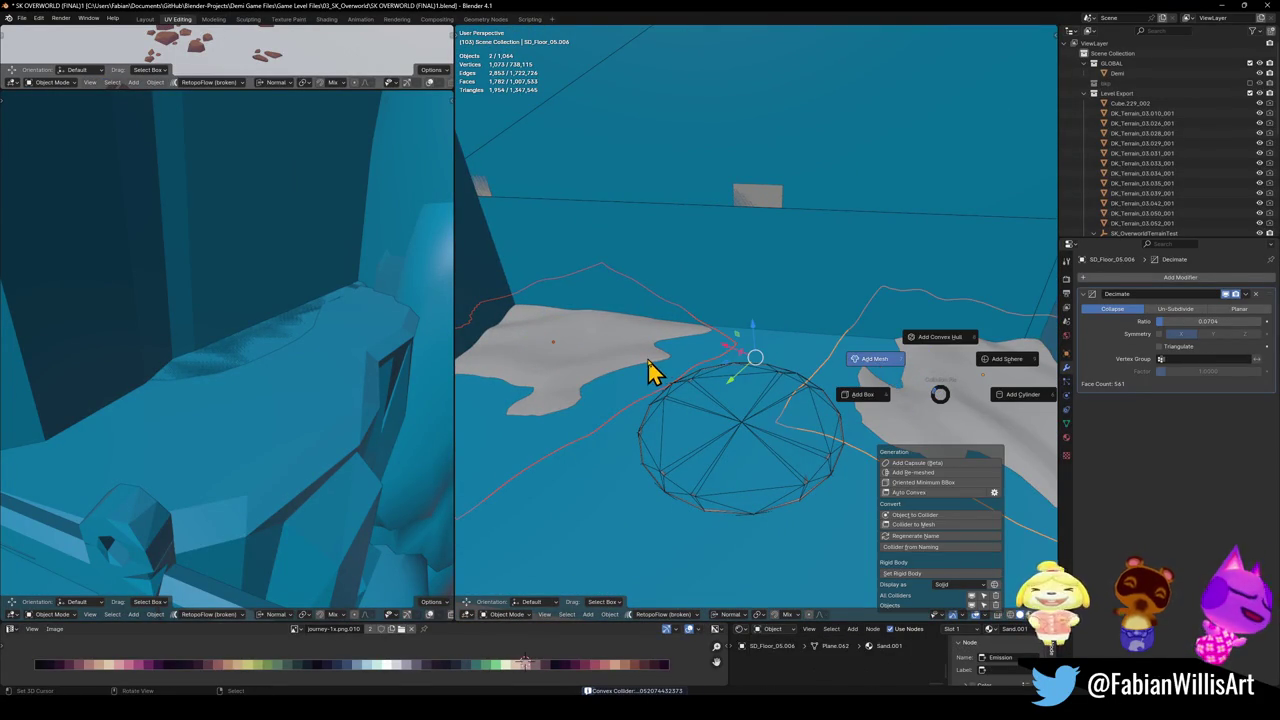
left_click(650, 370)
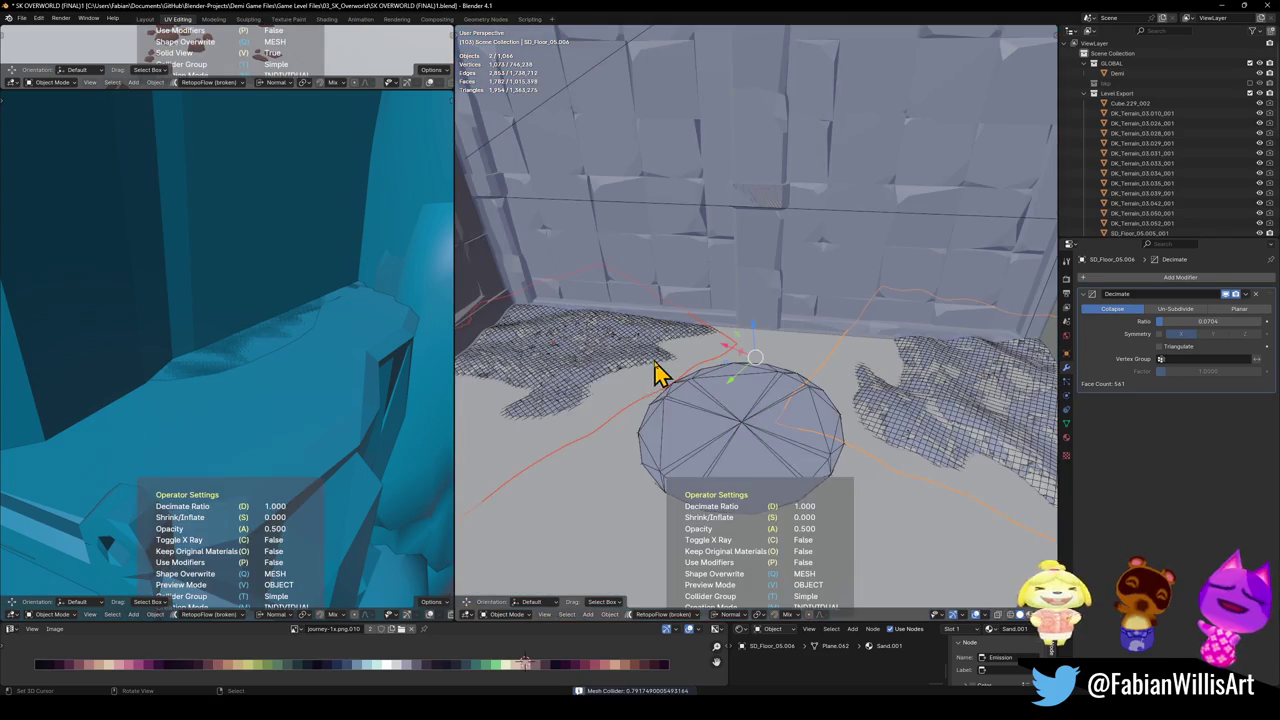
left_click(948, 380)
key("ctrl+s")
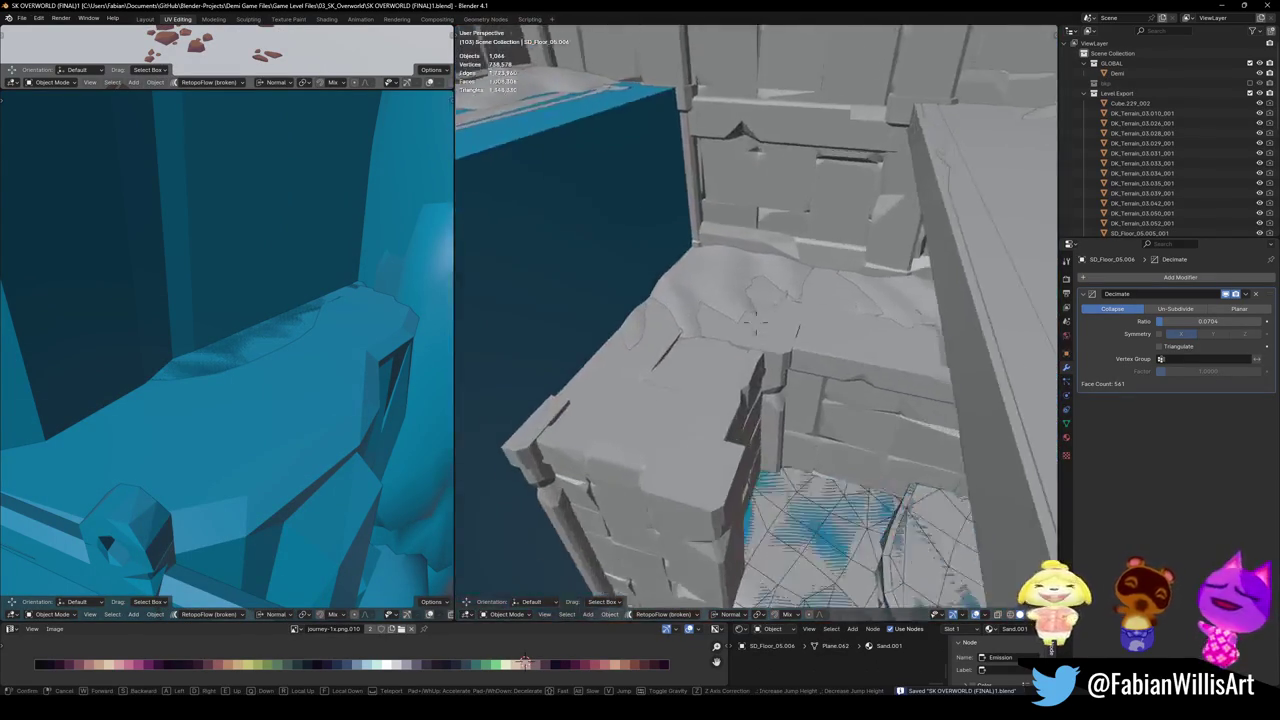
- Apply Decimate to SD_Floor_05.011 and SD_Floor_05.015, add a mesh collider, and save
left_click(716, 407)
left_click(940, 343, "shift")
key("ctrl+a")
left_click(706, 365, "shift")
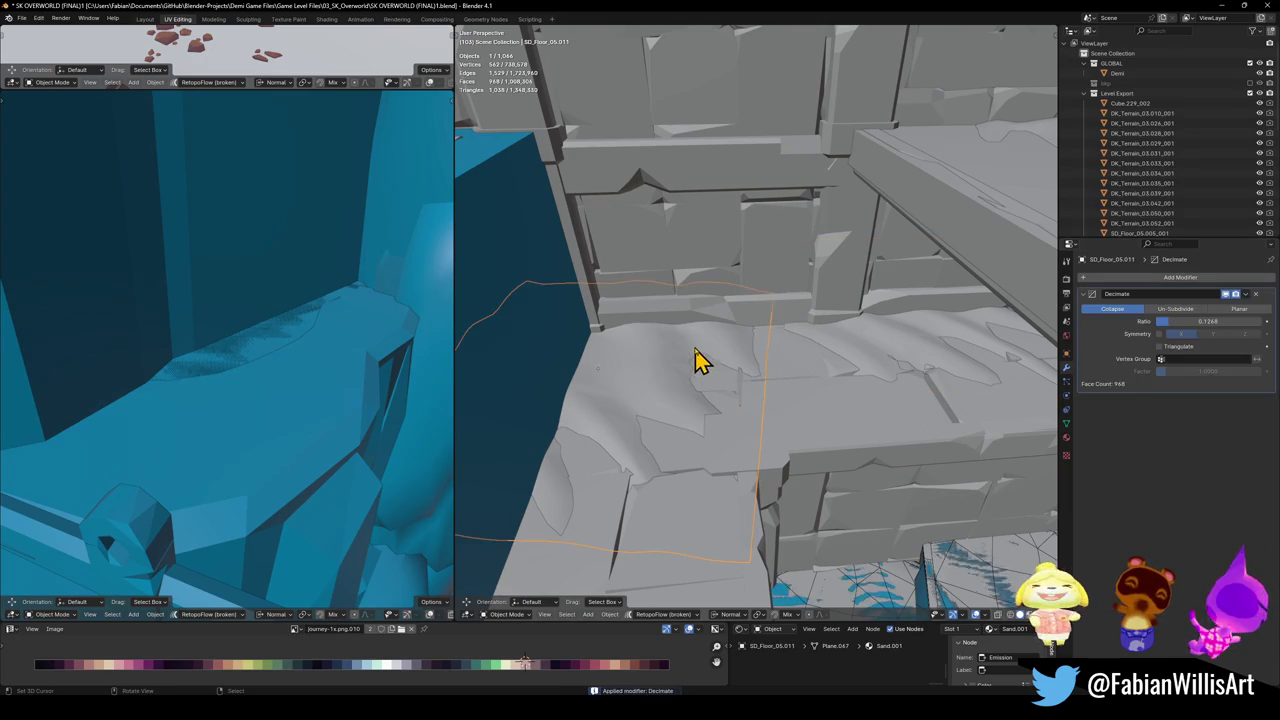
left_click(910, 342, "shift")
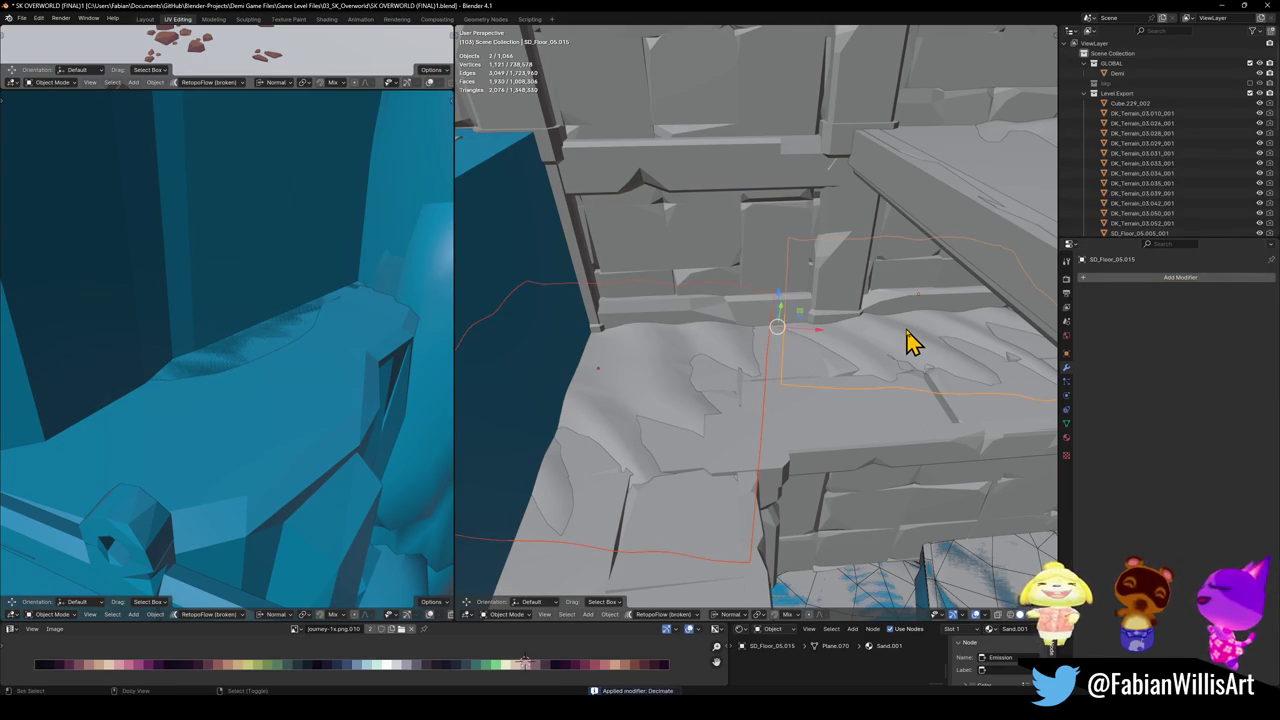
key("shift+alt+c")
left_click(745, 360)
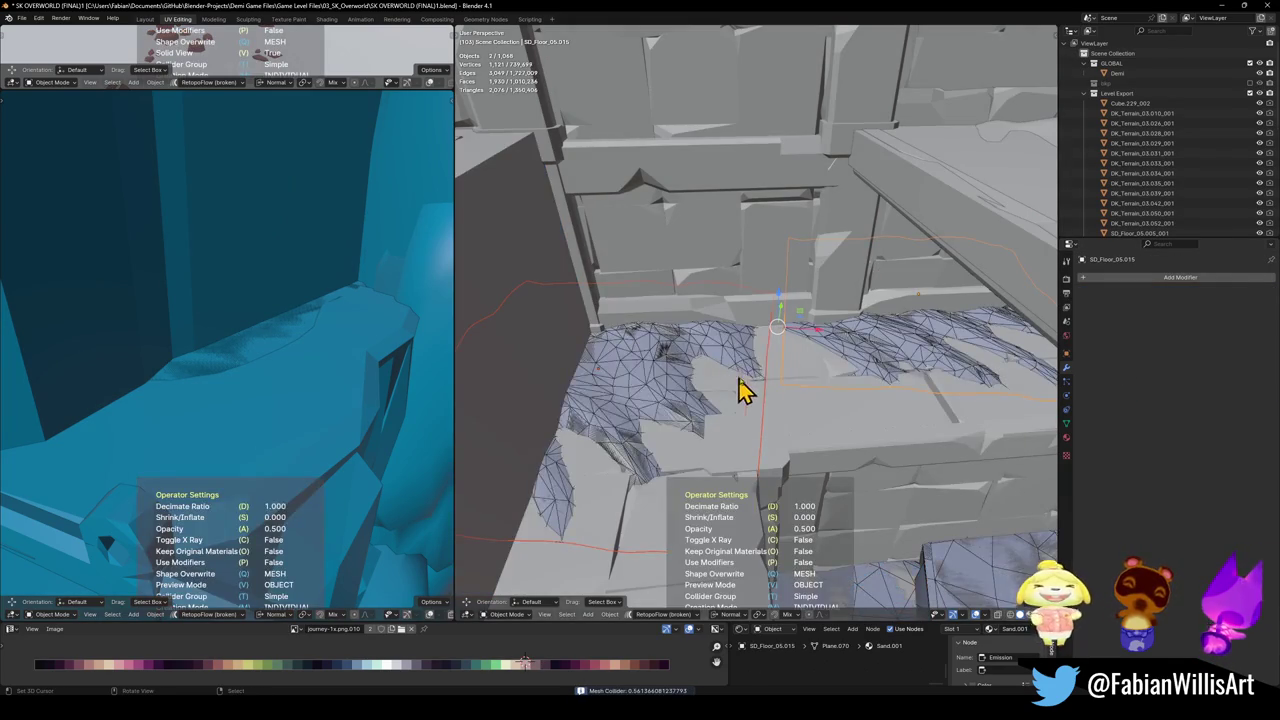
left_click(866, 389)
key("ctrl+s")
- Try a convex hull collider on Cube.136's left and middle pillars, then delete it
mouse_move(787, 390)
middle_mouse_down()
mouse_move(728, 471)
mouse_move(823, 451)
mouse_move(774, 426)
mouse_move(718, 452)
mouse_move(748, 443)
mouse_move(729, 400)
mouse_move(643, 460)
middle_mouse_up()
left_click(748, 443)
key("Tab")
key("l")
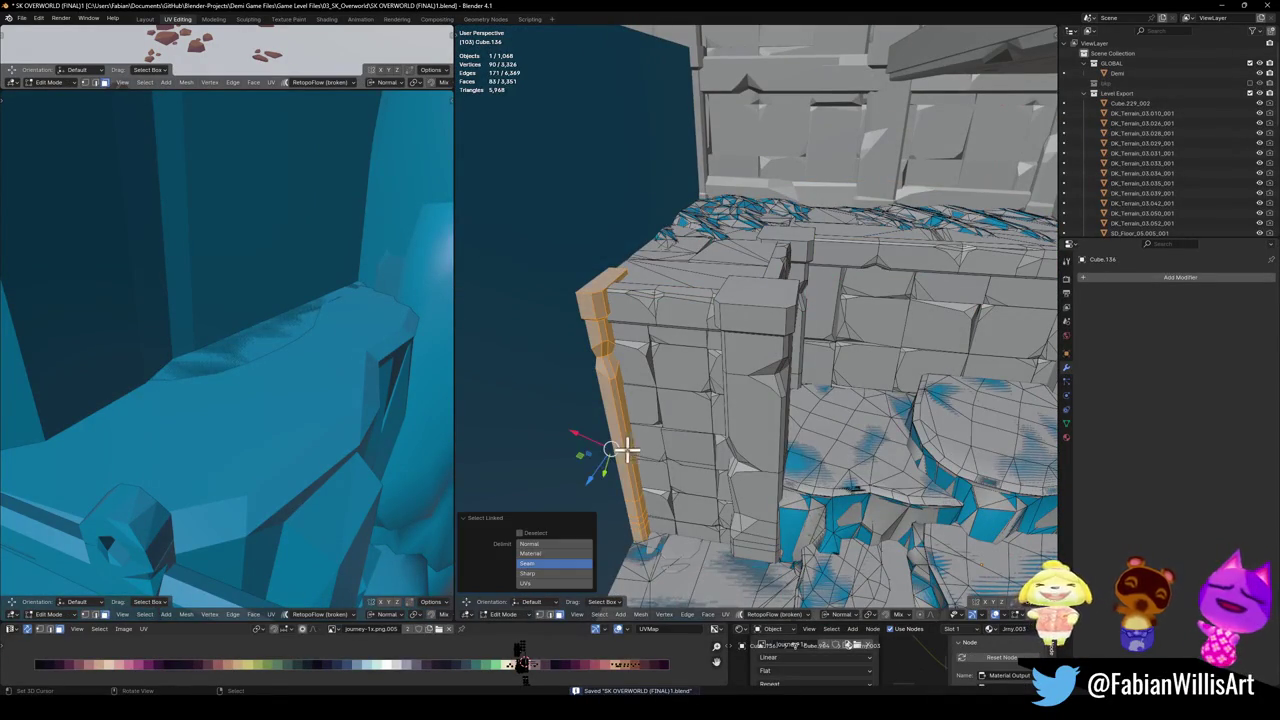
key("l")
key("l")
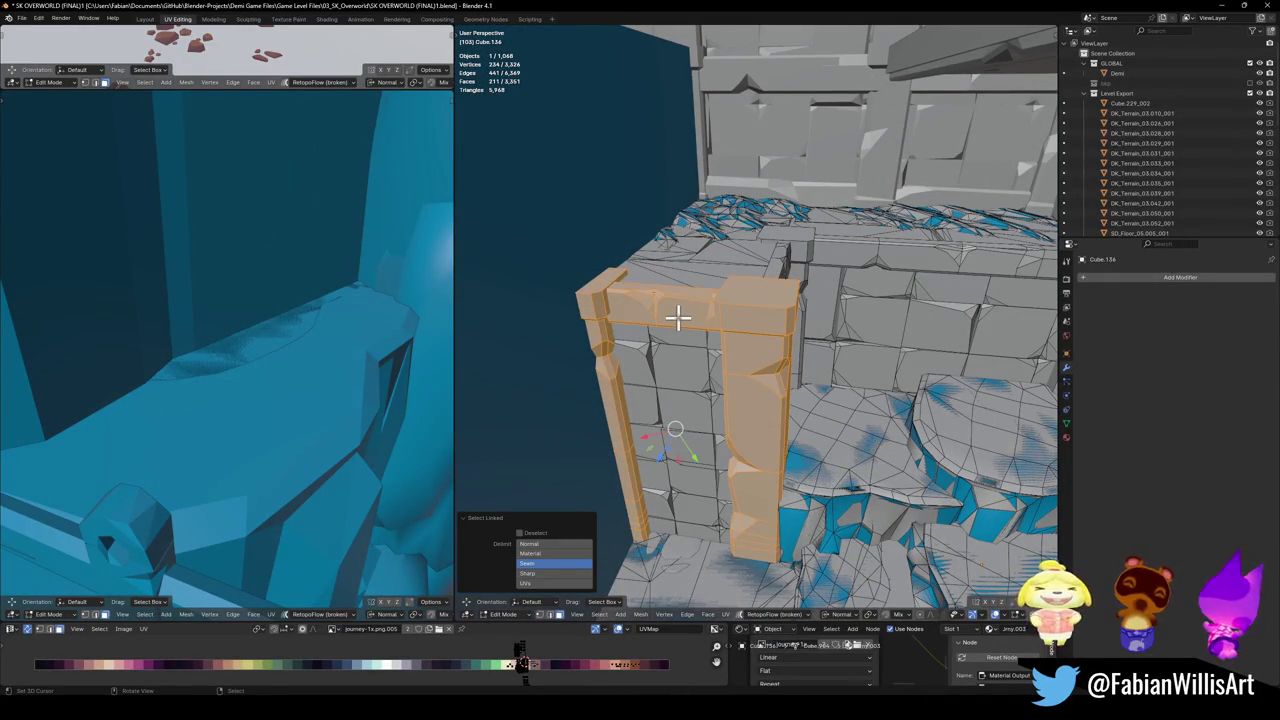
key("shift+alt+c")
left_click(674, 262)
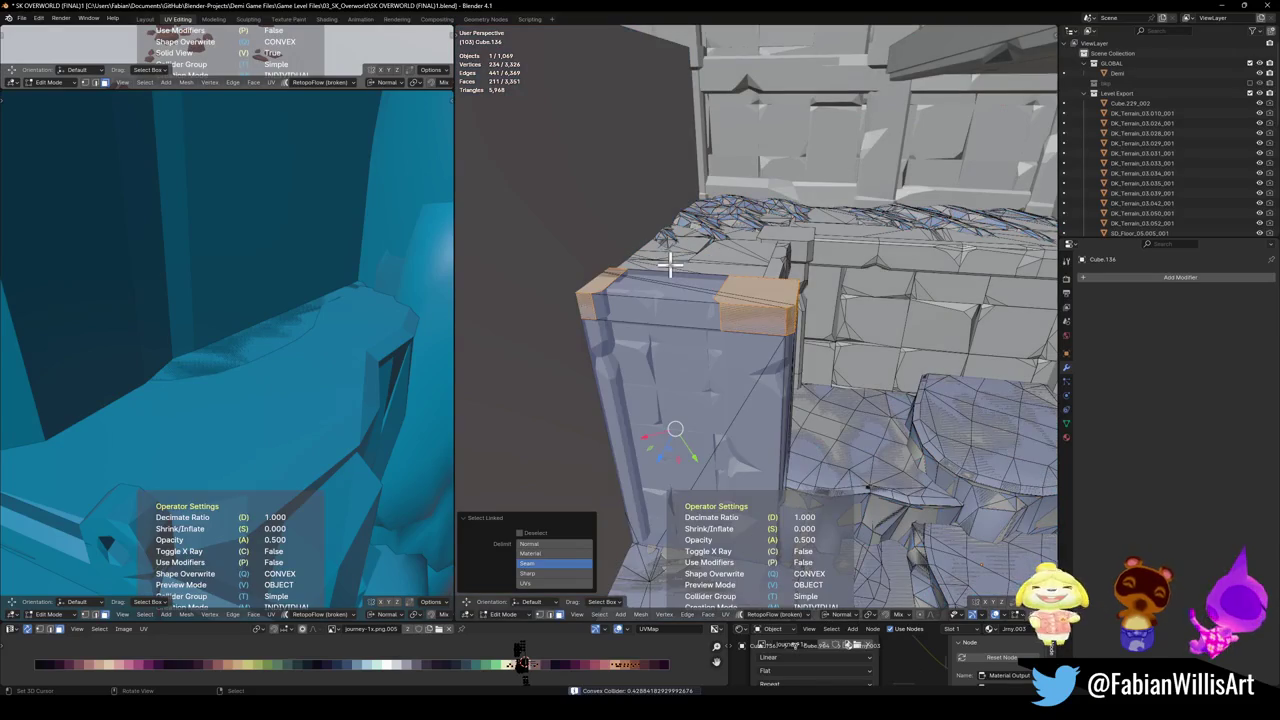
key("Tab")
mouse_move(668, 262)
middle_mouse_down()
mouse_move(648, 390)
mouse_move(677, 380)
middle_mouse_up()
key("Delete")
- Wrap the stone wall Cube.136's linked ledge faces in a convex hull collider
left_click(655, 366)
key("Tab")
key("l")
key("shift+alt+c")
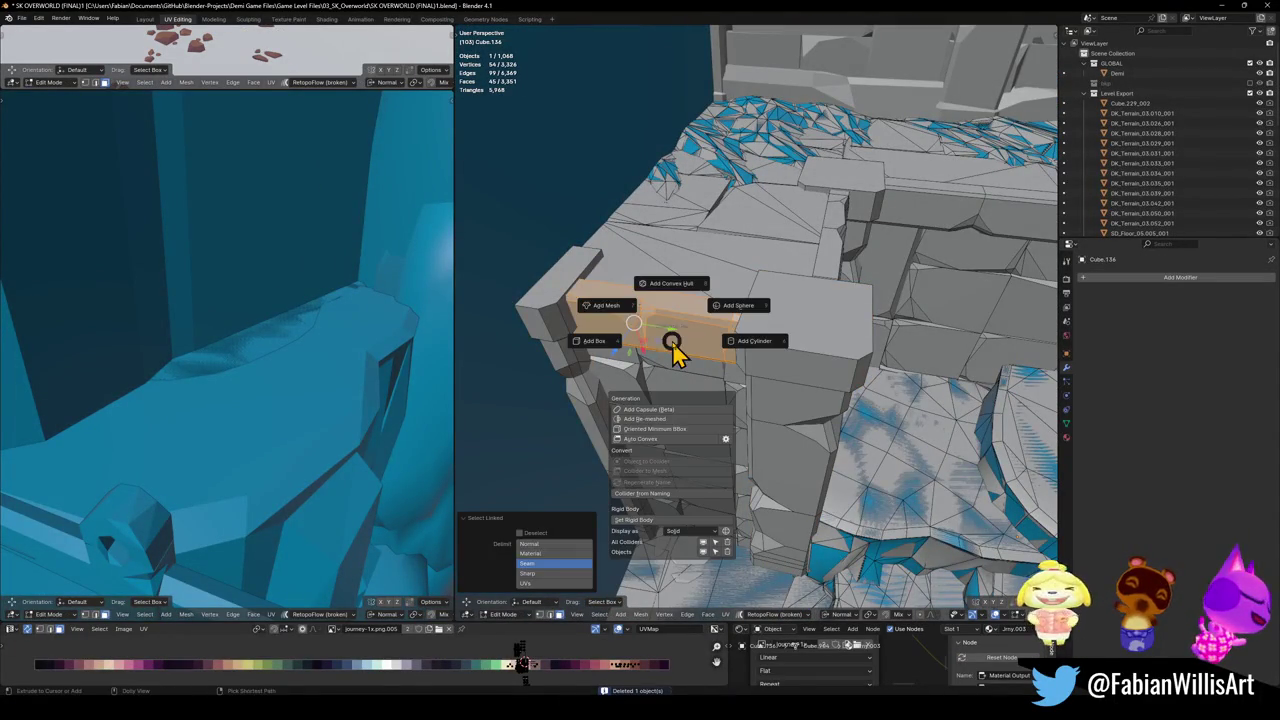
left_click(665, 298)
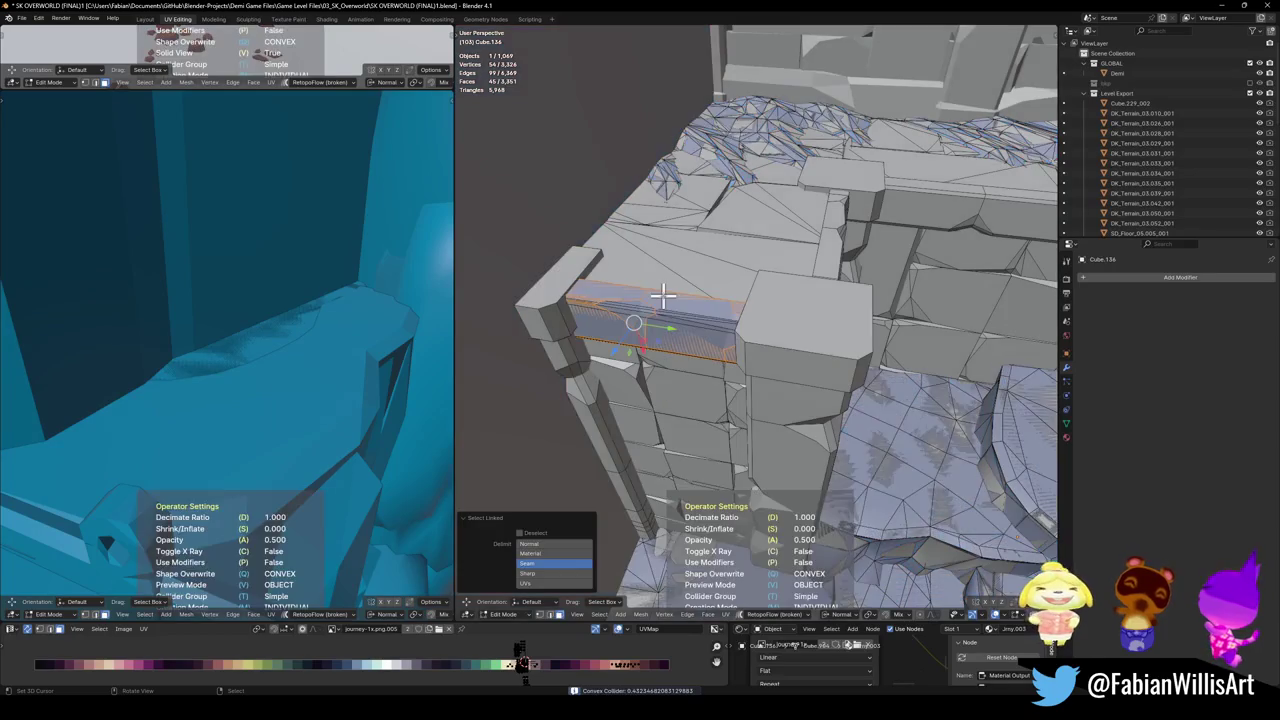
- Select the wall's two flat top patches, using X-ray to reach hidden faces
key("alt+a")
key("l")
mouse_move(734, 257)
middle_mouse_down()
mouse_move(731, 429)
mouse_move(735, 405)
middle_mouse_up()
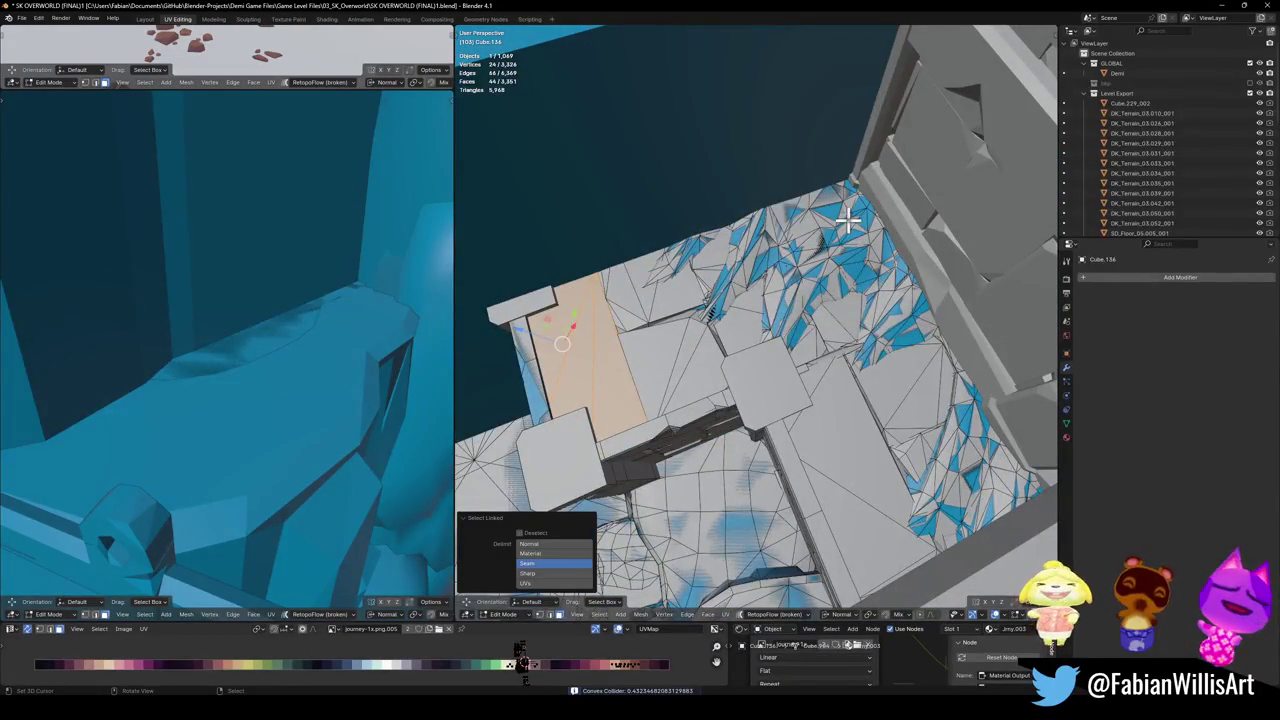
key("l")
key("alt+z")
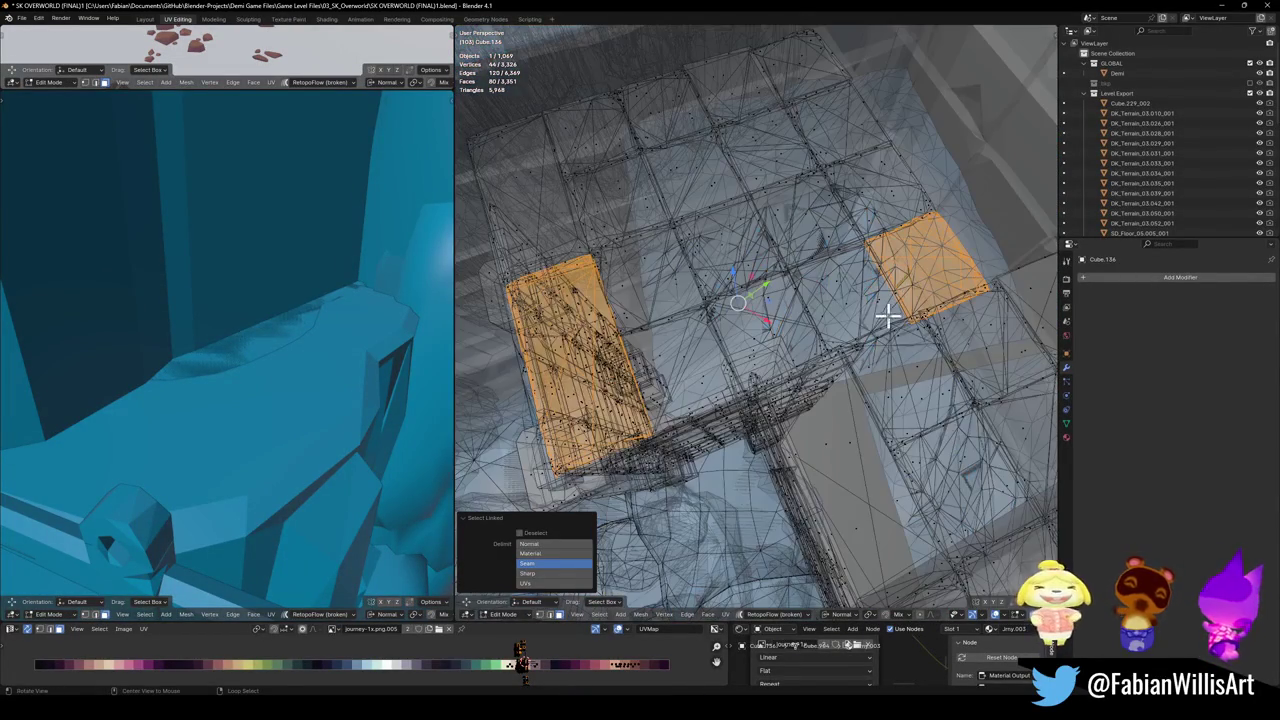
key("l")
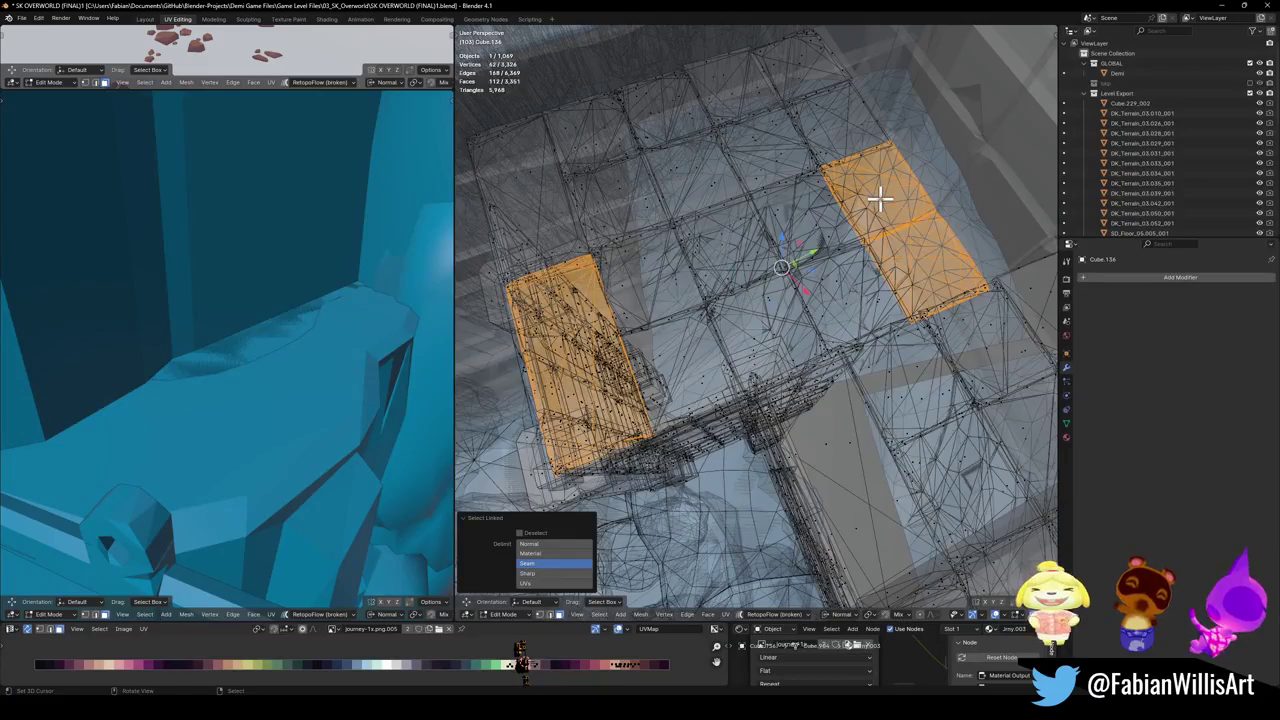
key("alt+z")
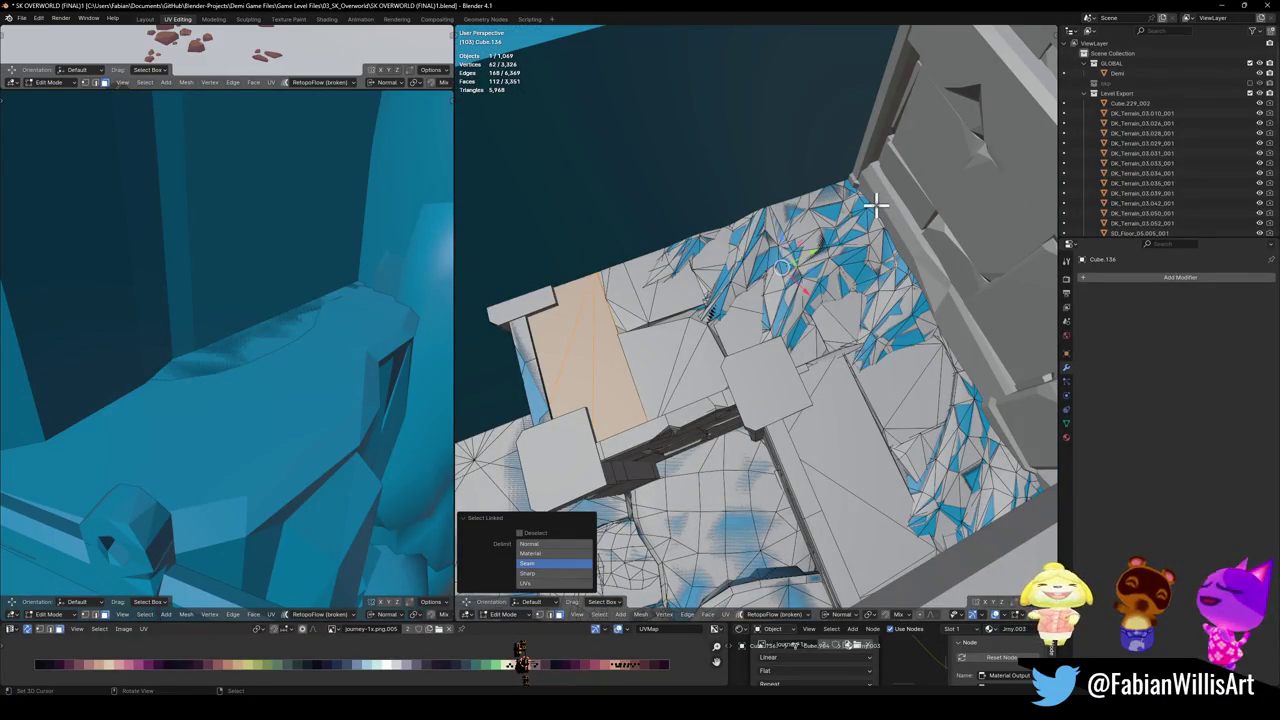
middle_click_drag(843, 213, 758, 305)
- Save and wrap the selected top patches in a convex hull collider
key("ctrl+s")
key("ctrl+c")
key("shift+c")
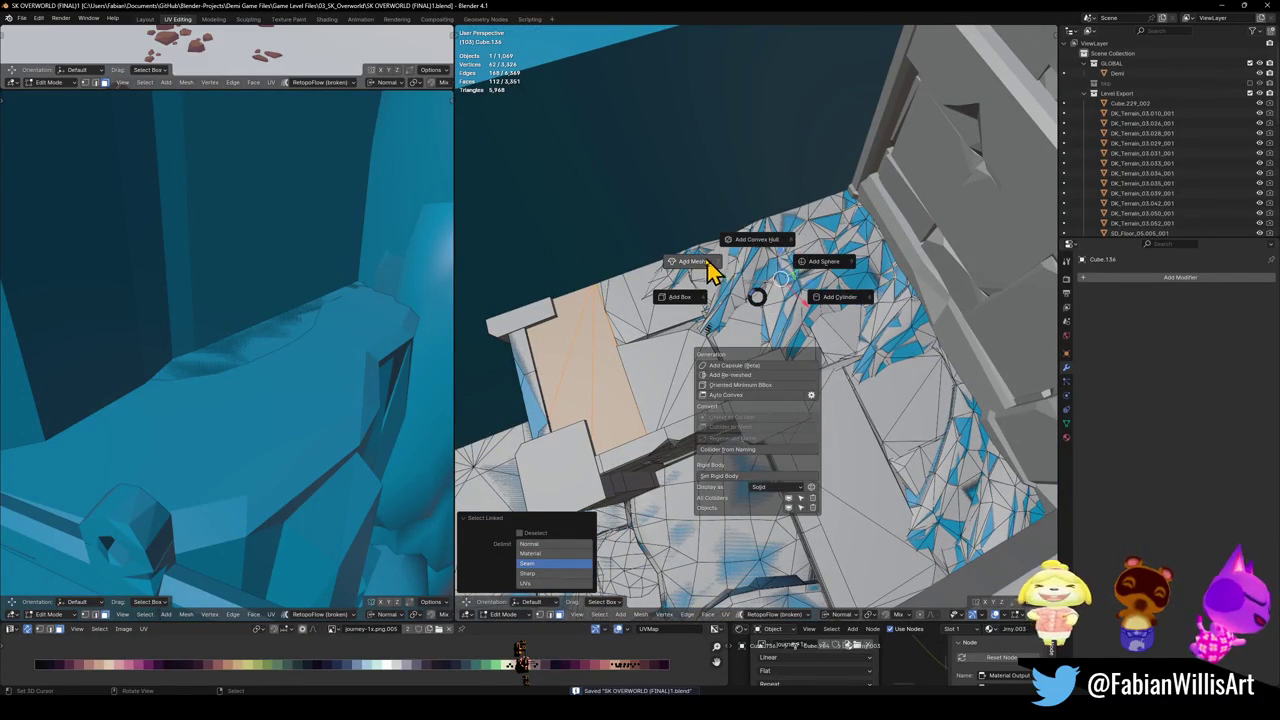
left_click(713, 262)
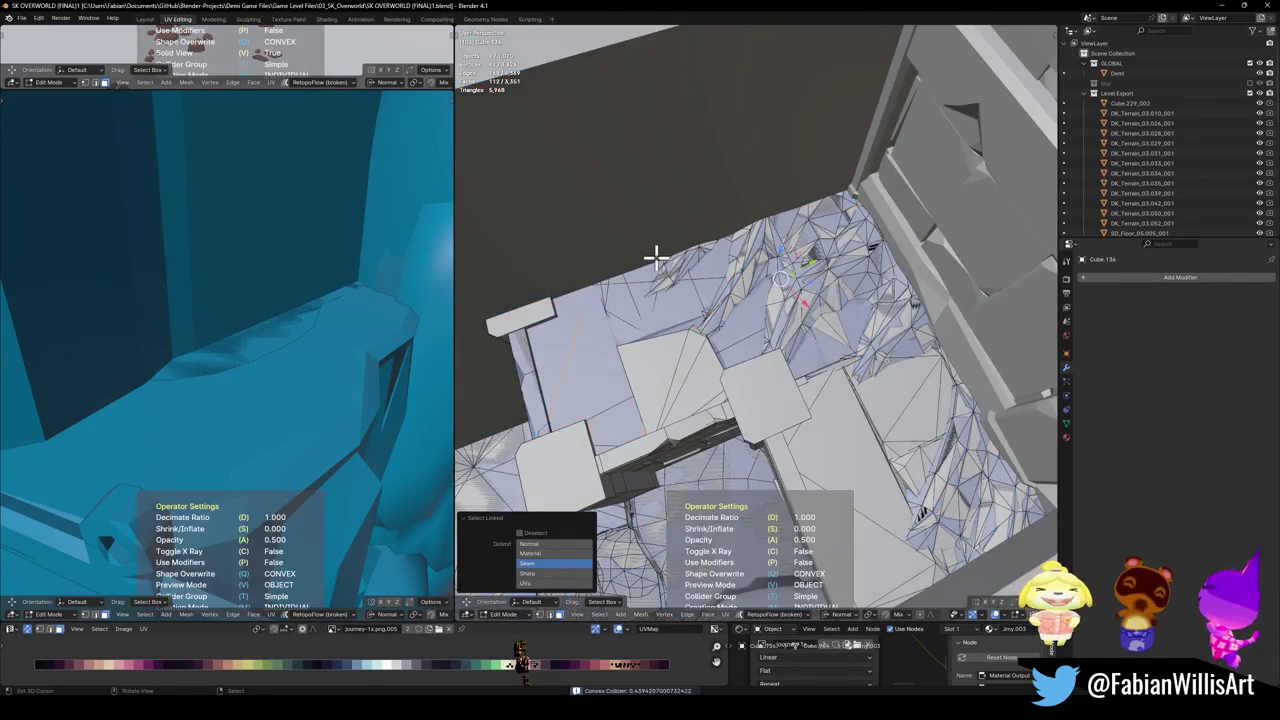
mouse_move(695, 312)
middle_mouse_down()
mouse_move(660, 346)
mouse_move(734, 297)
mouse_move(720, 277)
mouse_move(786, 406)
mouse_move(674, 309)
mouse_move(674, 337)
mouse_move(720, 370)
middle_mouse_up()
key("Tab")
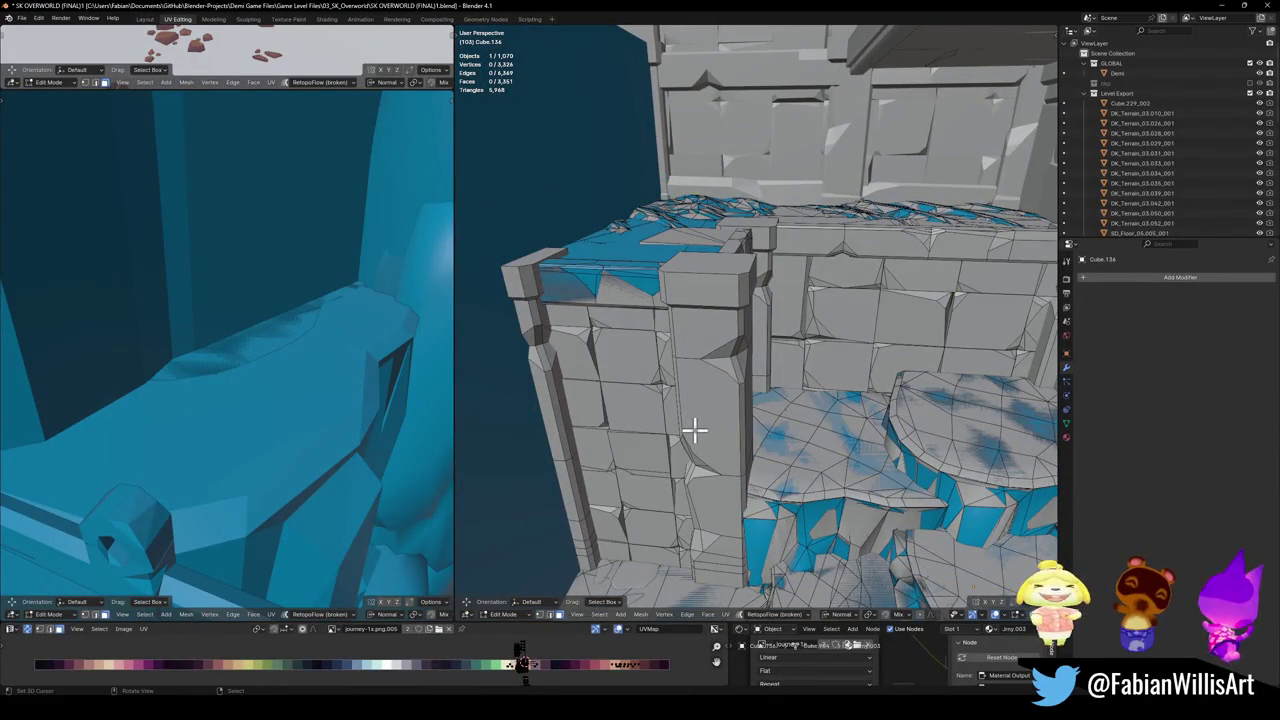
- Wrap both wall pillars in a convex hull collider, then hide UCX_Cube.136_001
key("l")
key("l")
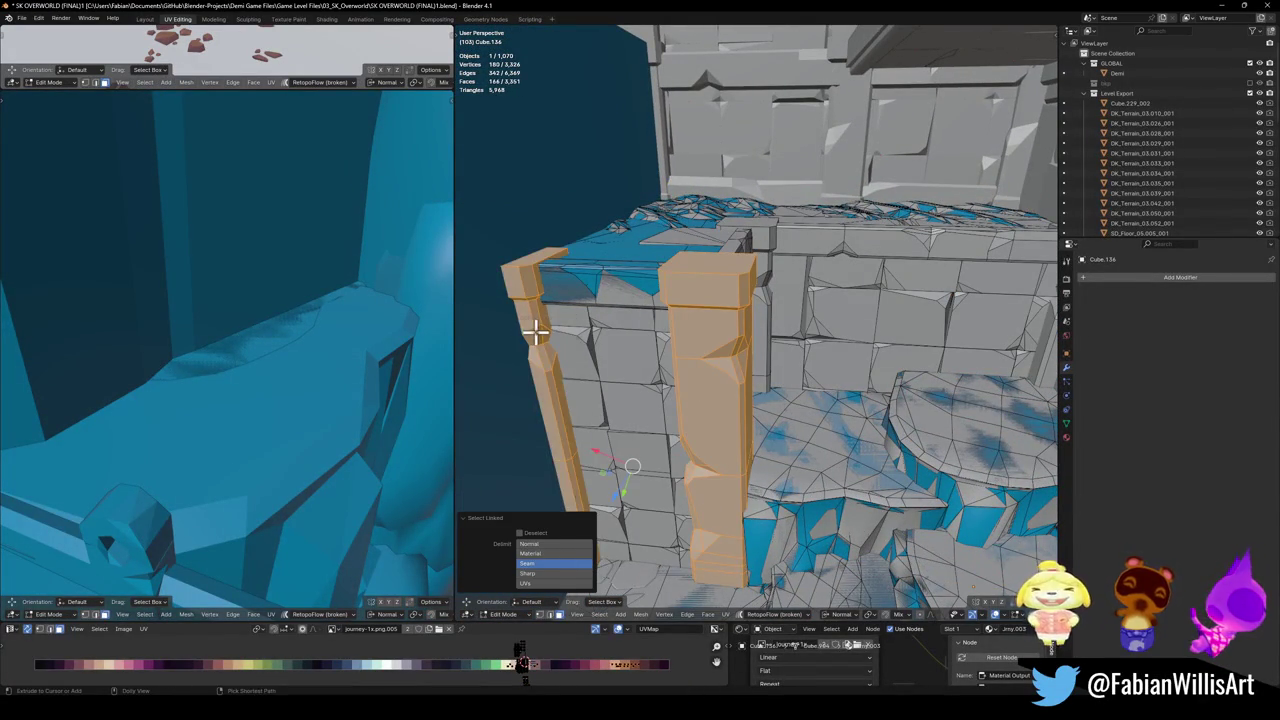
key("shift+c")
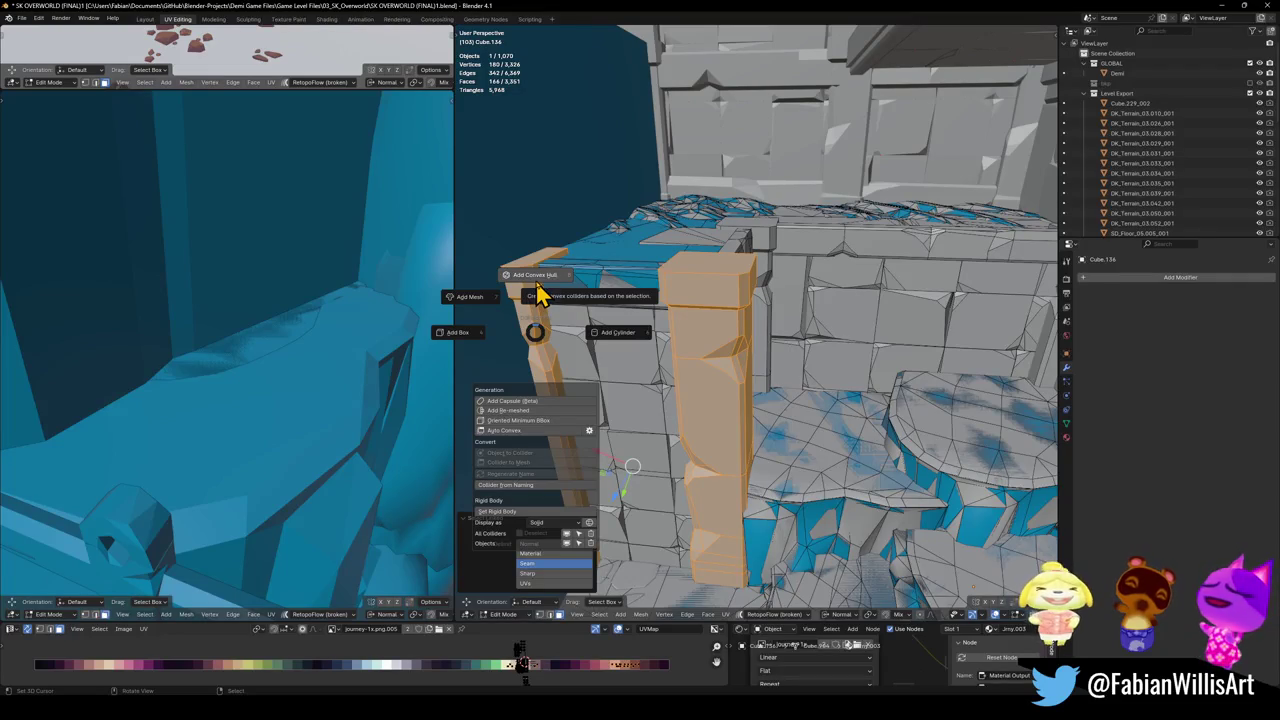
left_click(540, 287)
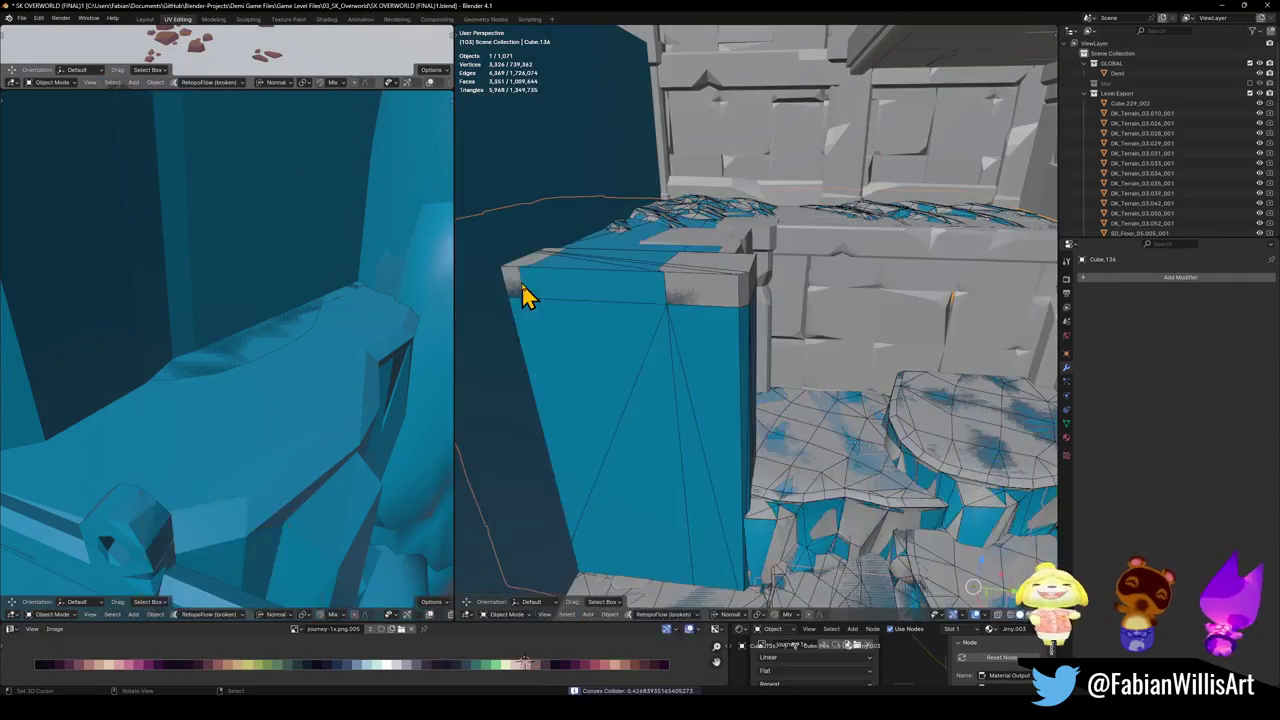
middle_click_drag(712, 268, 732, 283)
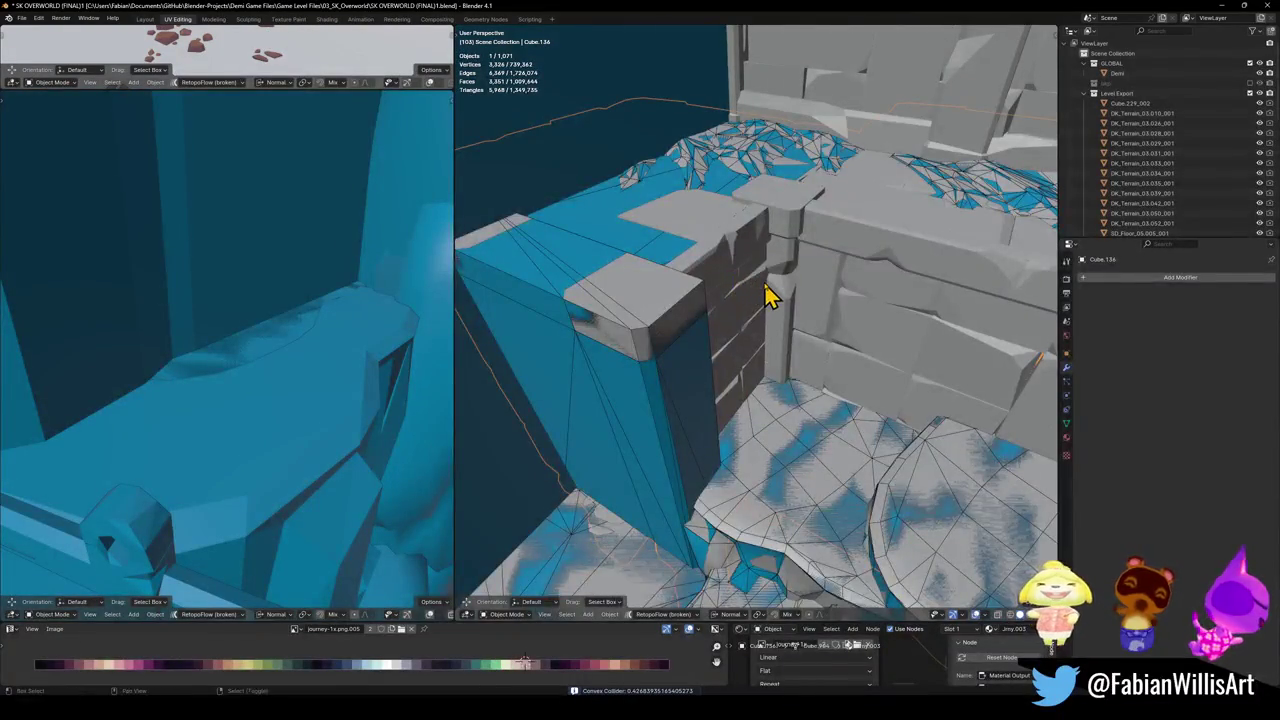
scroll(767, 295, "up", 3)
mouse_move(766, 363)
middle_mouse_down()
mouse_move(850, 423)
mouse_move(771, 349)
middle_mouse_up()
left_click(771, 349)
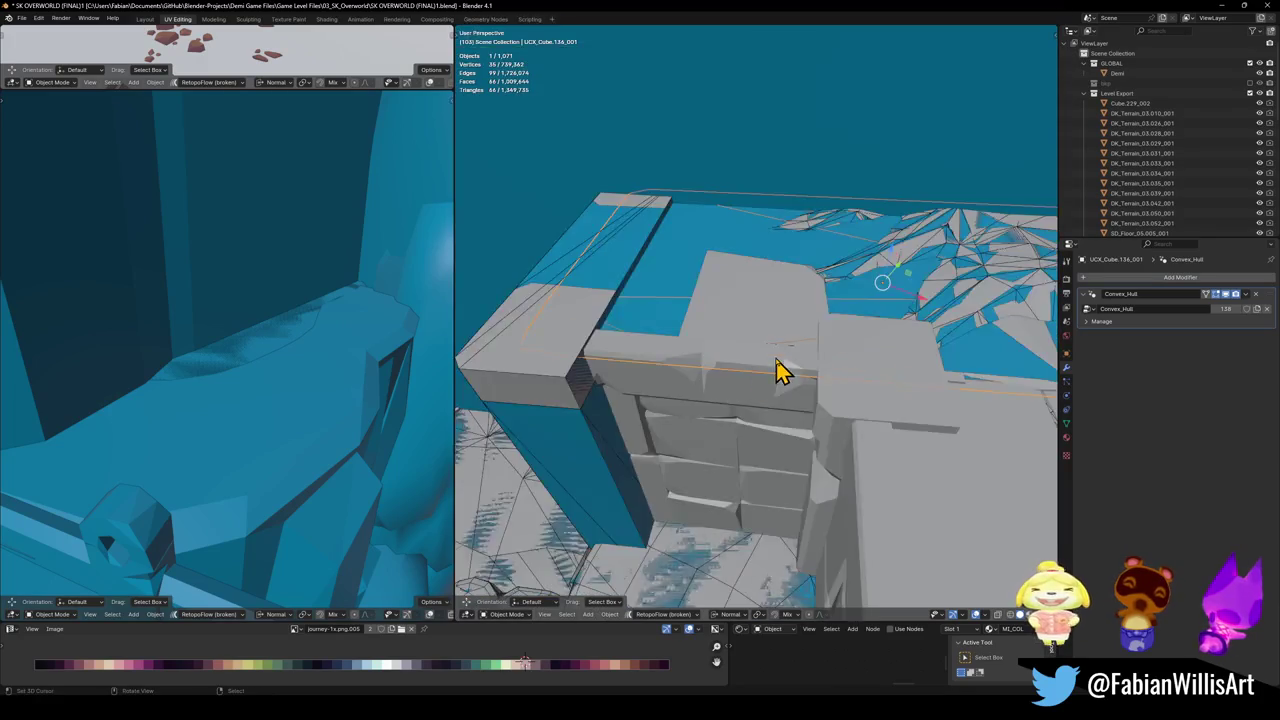
key("h")
- Select the wall's 45-face top ledge strip in Edit Mode
left_click(823, 400)
key("Tab")
mouse_move(823, 400)
middle_mouse_down()
mouse_move(780, 380)
mouse_move(826, 383)
mouse_move(720, 374)
mouse_move(766, 394)
mouse_move(762, 378)
mouse_move(838, 398)
mouse_move(791, 380)
middle_mouse_up()
key("l")
key("shift+c")
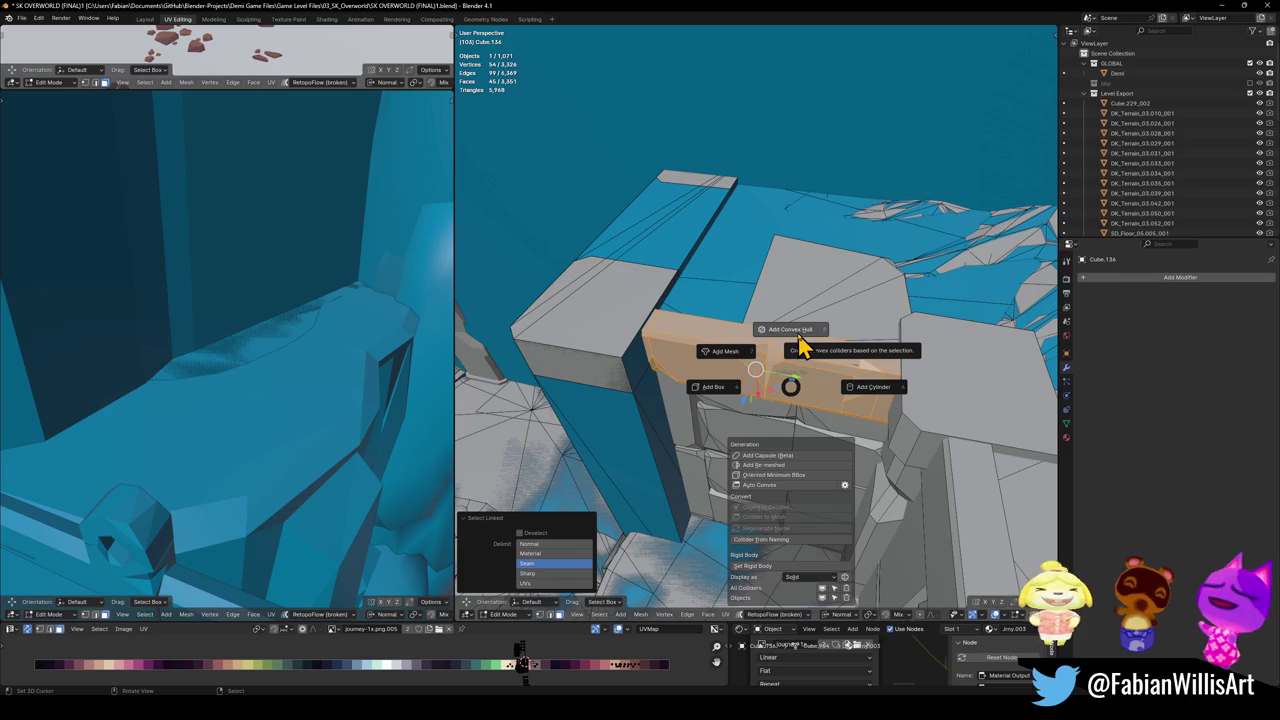
- Add convex hull colliders for the top ledge strip and two more linked wall blocks
left_click(768, 358)
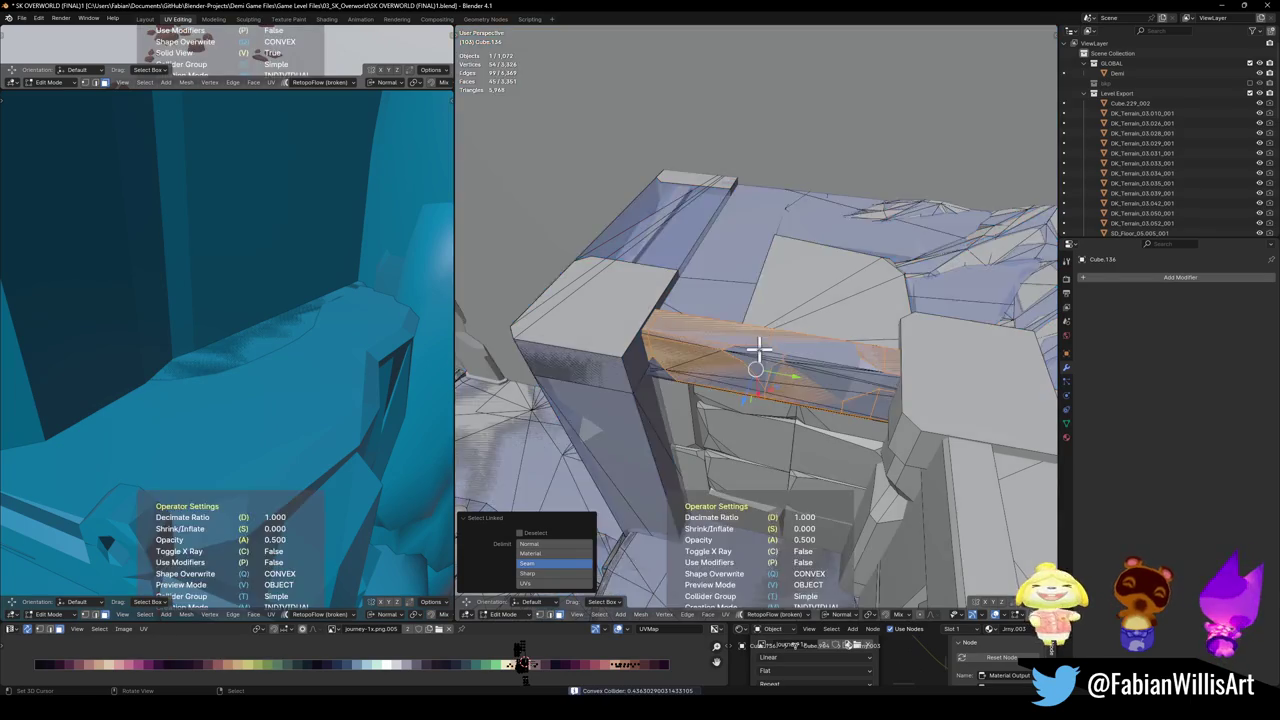
key("Tab")
mouse_move(697, 413)
middle_mouse_down()
mouse_move(726, 357)
mouse_move(691, 443)
mouse_move(728, 375)
mouse_move(716, 336)
middle_mouse_up()
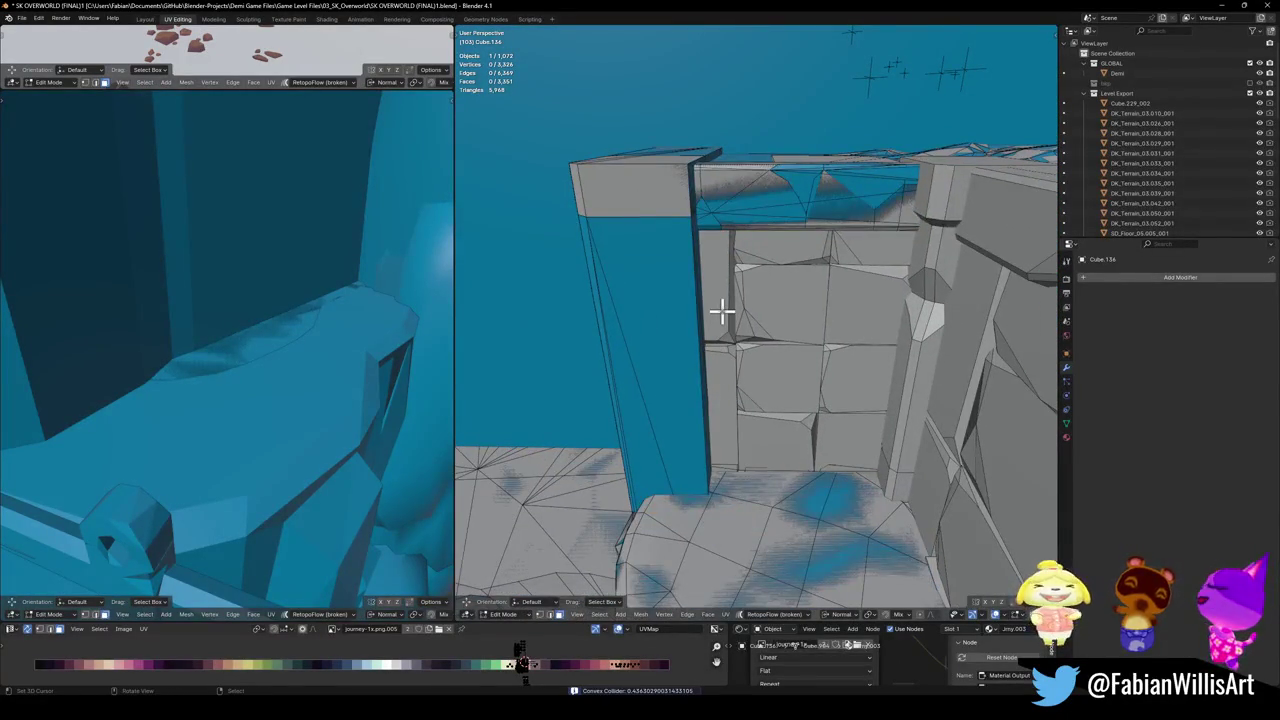
key("l")
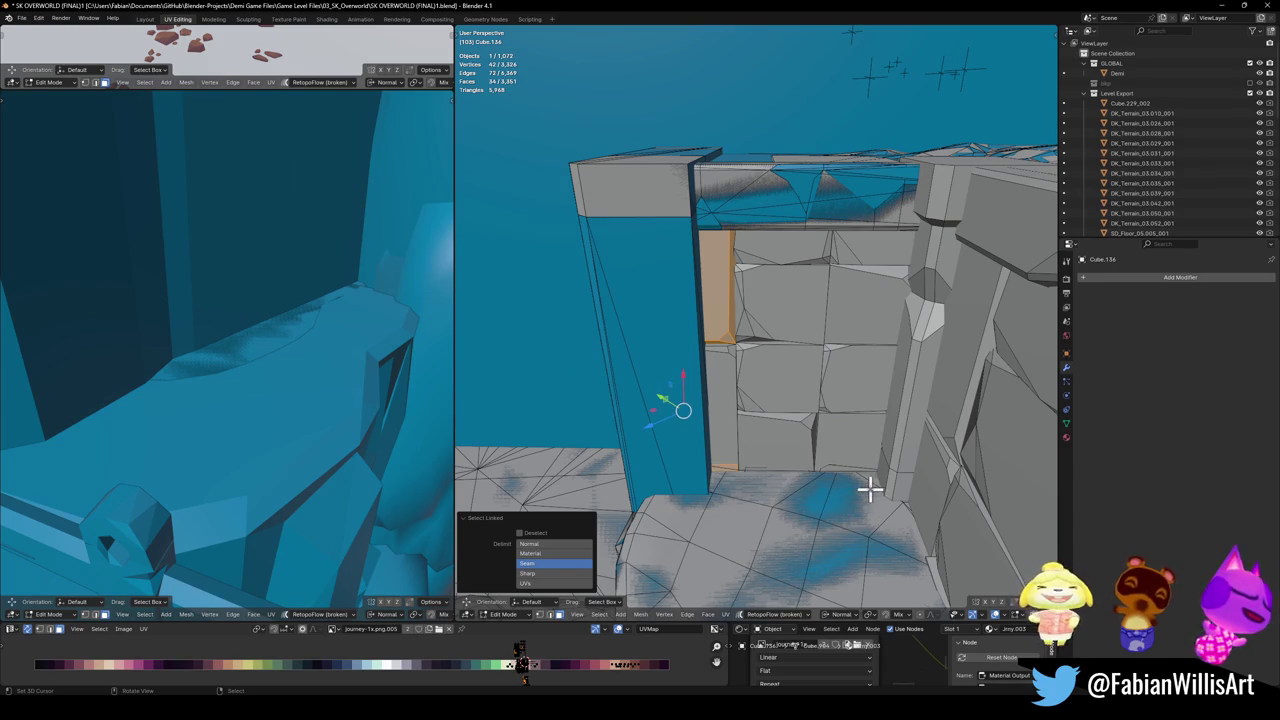
key("l")
key("shift+alt+c")
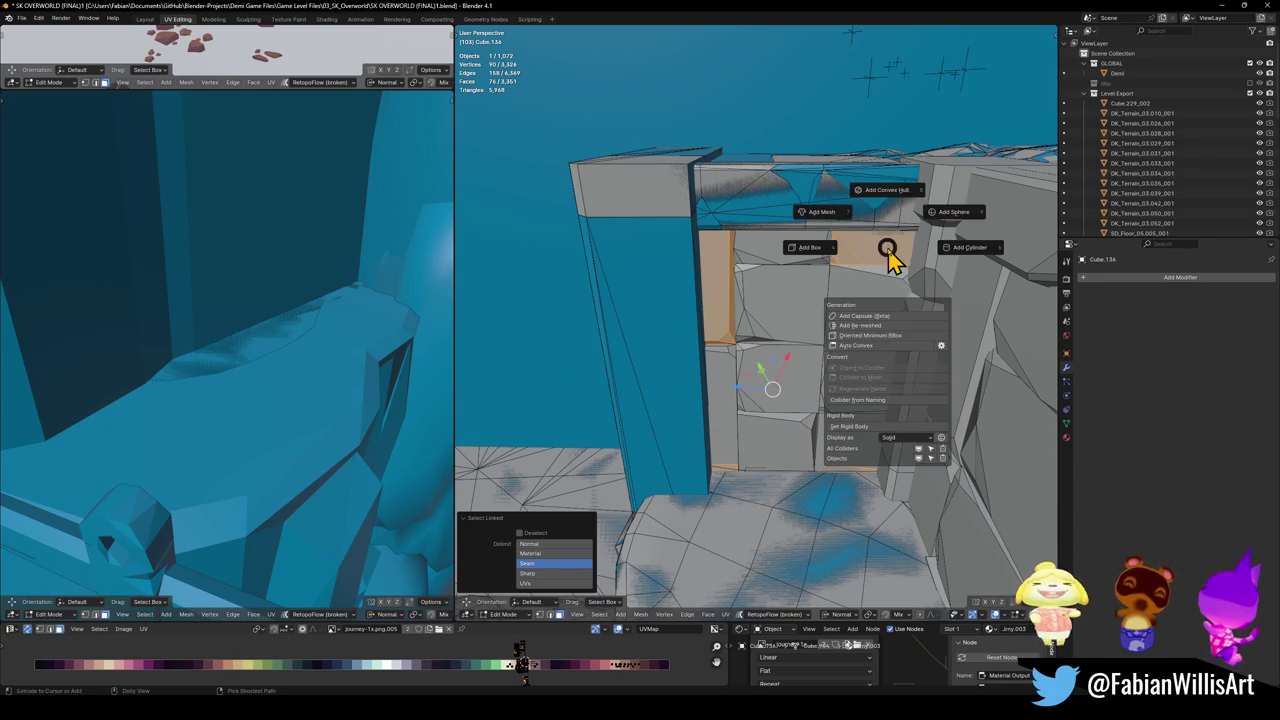
left_click(877, 206)
- Add a convex hull collider around the tall stone pillar
mouse_move(871, 277)
middle_mouse_down()
mouse_move(851, 277)
mouse_move(775, 350)
mouse_move(723, 374)
mouse_move(780, 357)
mouse_move(791, 374)
mouse_move(777, 394)
middle_mouse_up()
key("Tab")
key("l")
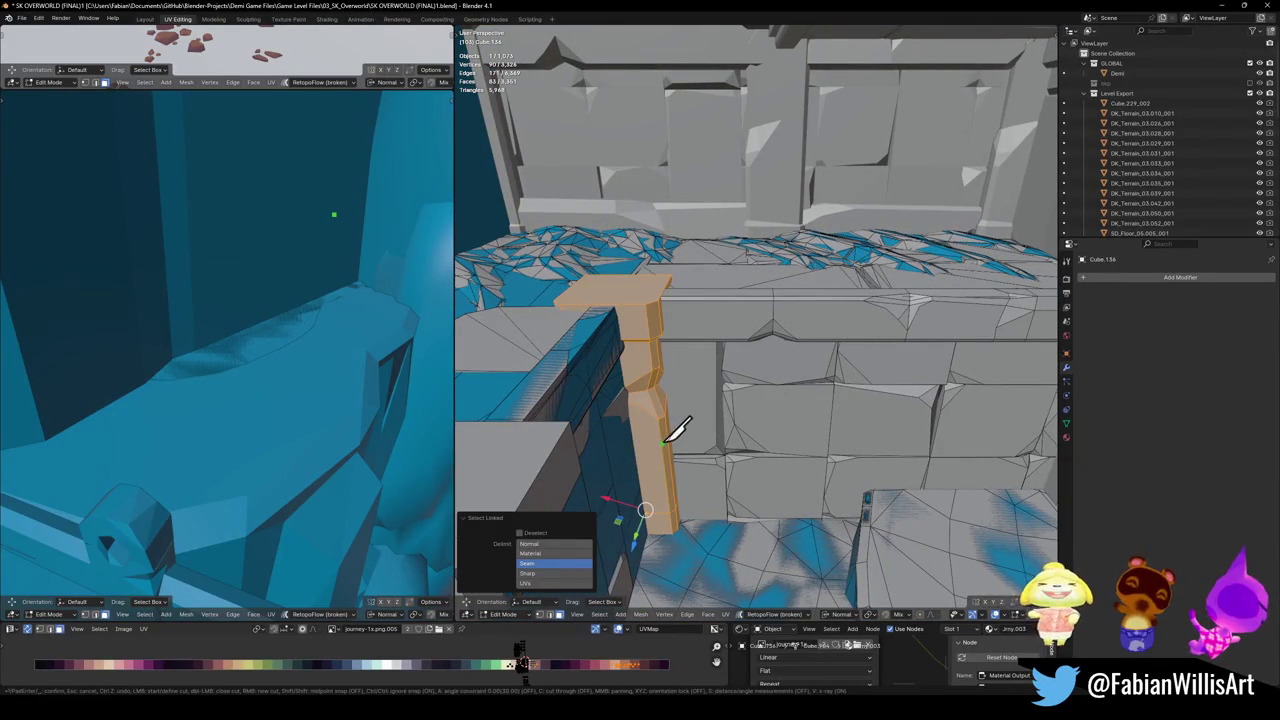
key("shift+alt+c")
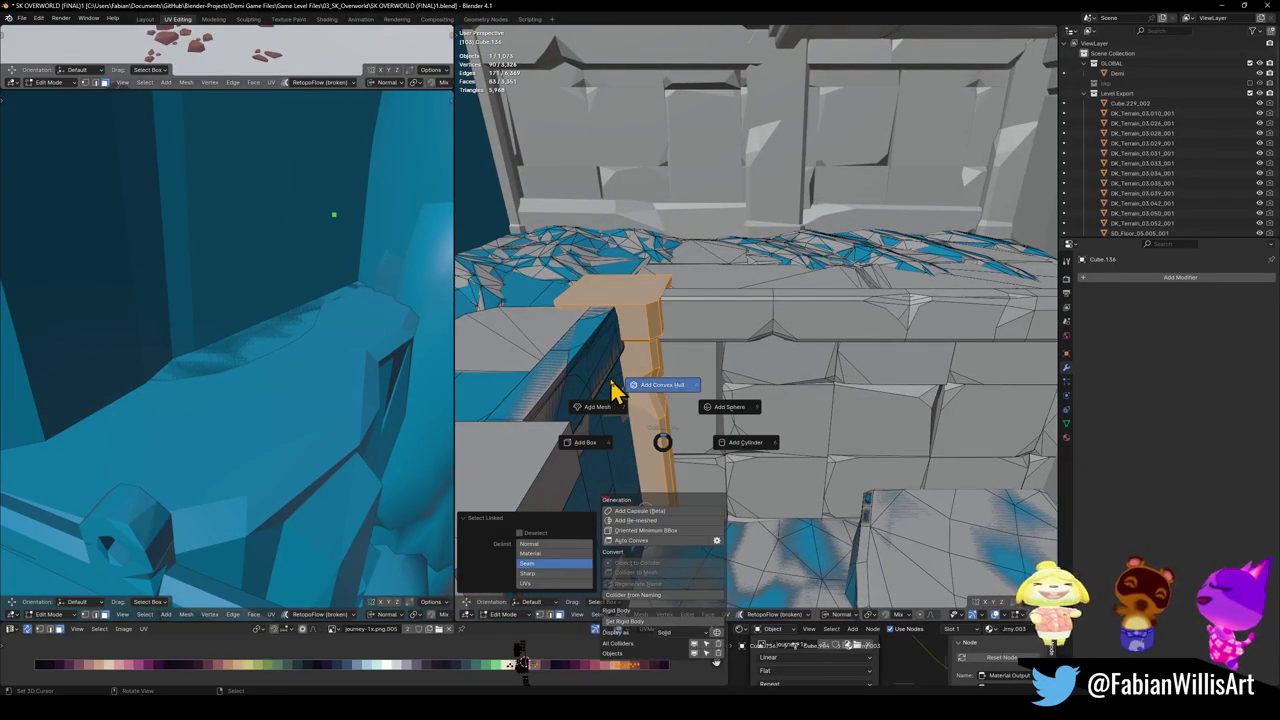
left_click(615, 390)
- Select the long ledge, the block below it and the lower ledge, using X-ray
mouse_move(609, 391)
middle_mouse_down()
mouse_move(686, 380)
mouse_move(677, 366)
mouse_move(688, 392)
middle_mouse_up()
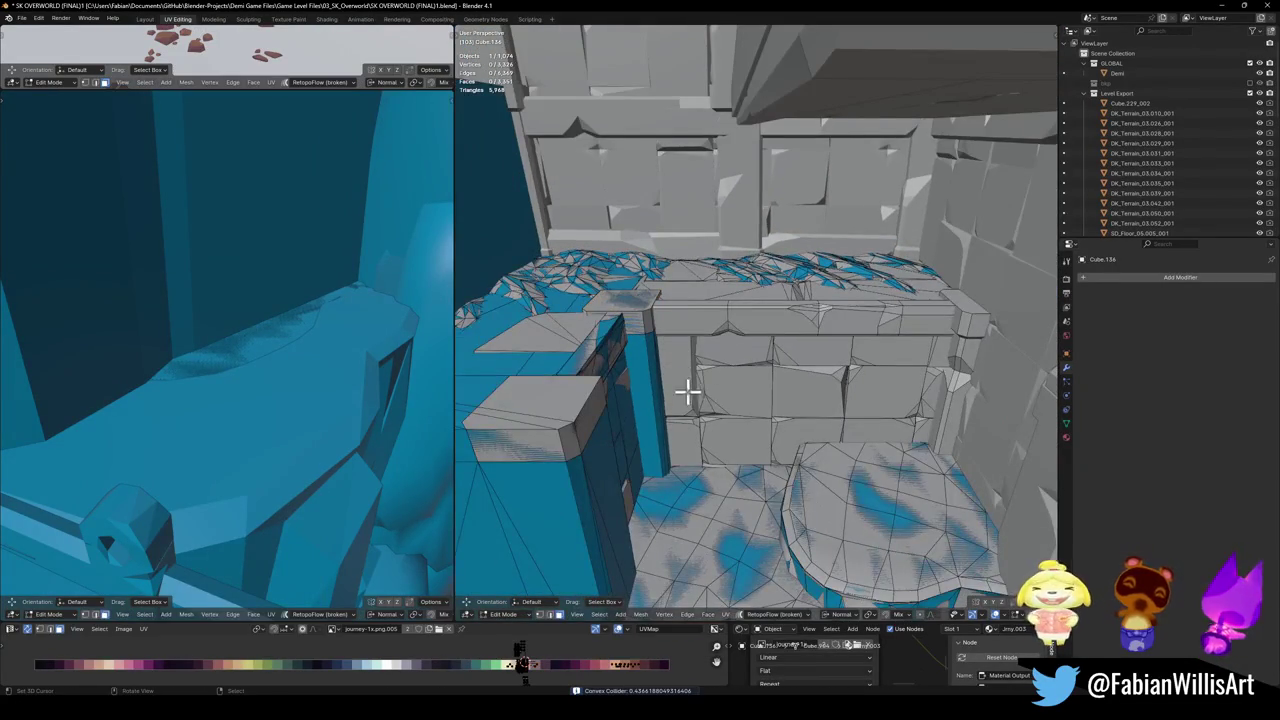
key("l")
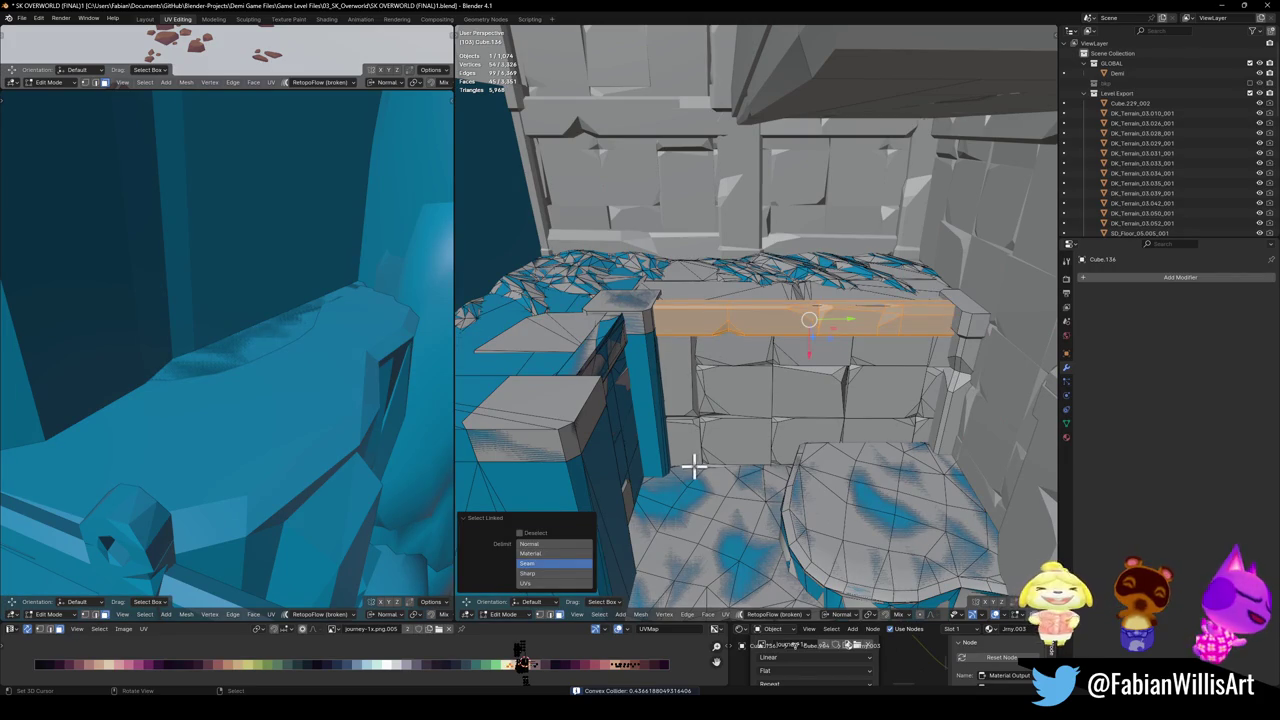
scroll(728, 428, "up", 3)
mouse_move(751, 409)
middle_mouse_down()
mouse_move(700, 451)
mouse_move(671, 422)
middle_mouse_up()
scroll(700, 451, "down", 2)
key("l")
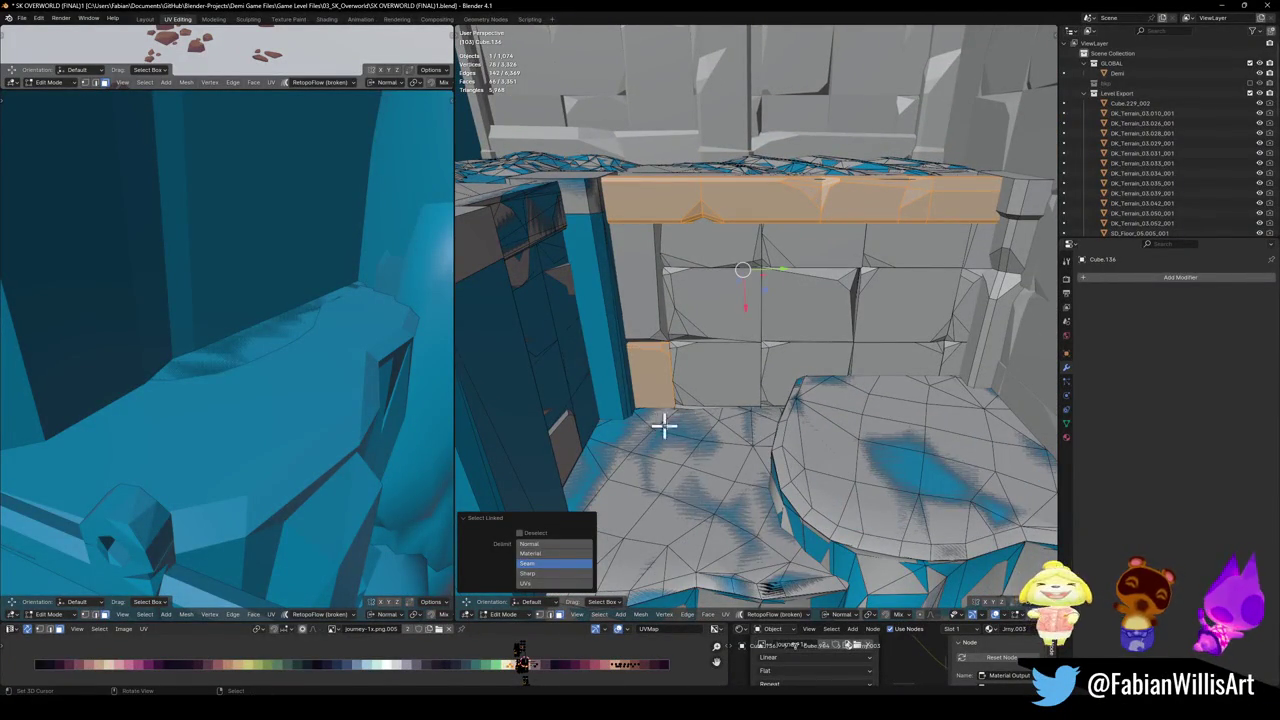
key("alt+z")
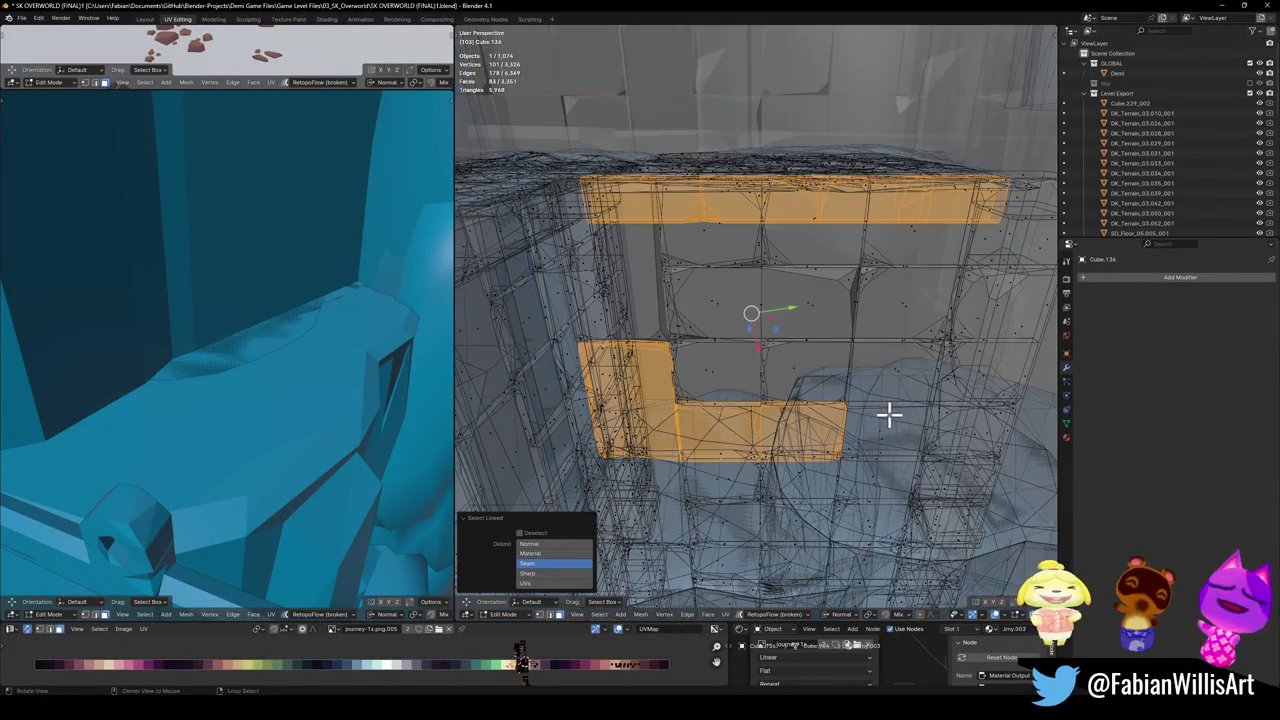
key("l")
key("l")
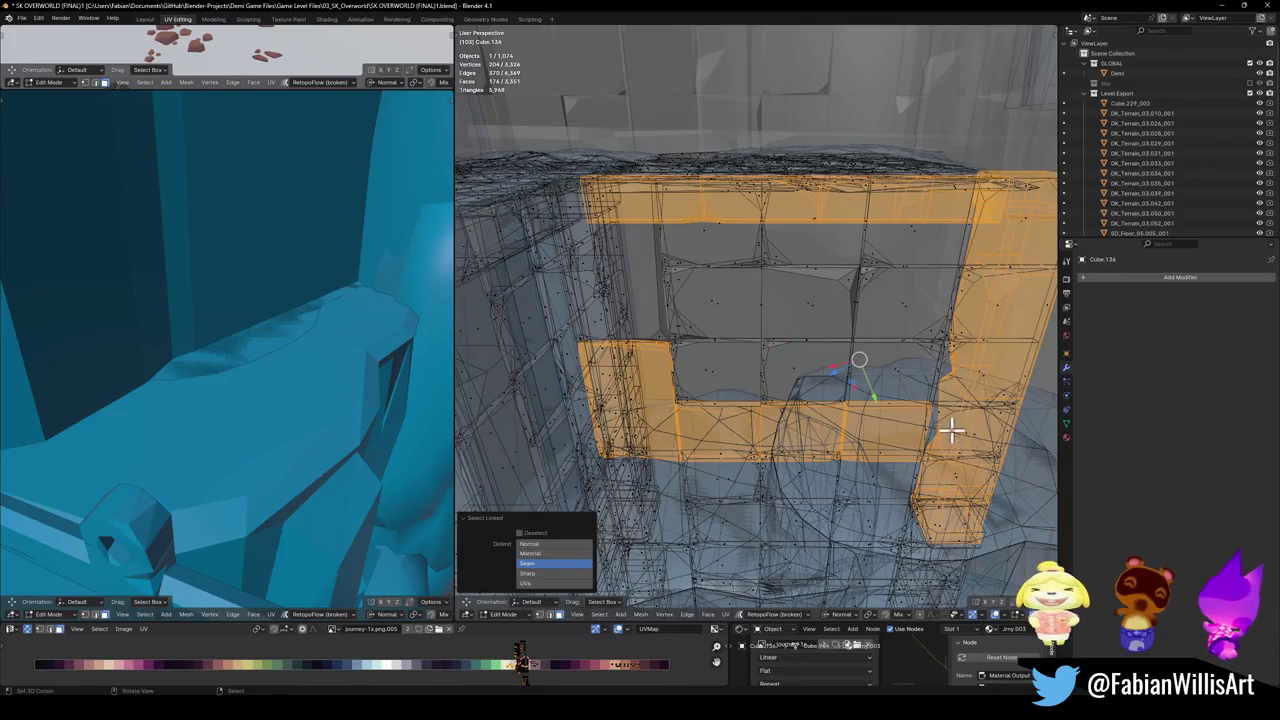
key("ctrl+z")
key("l")
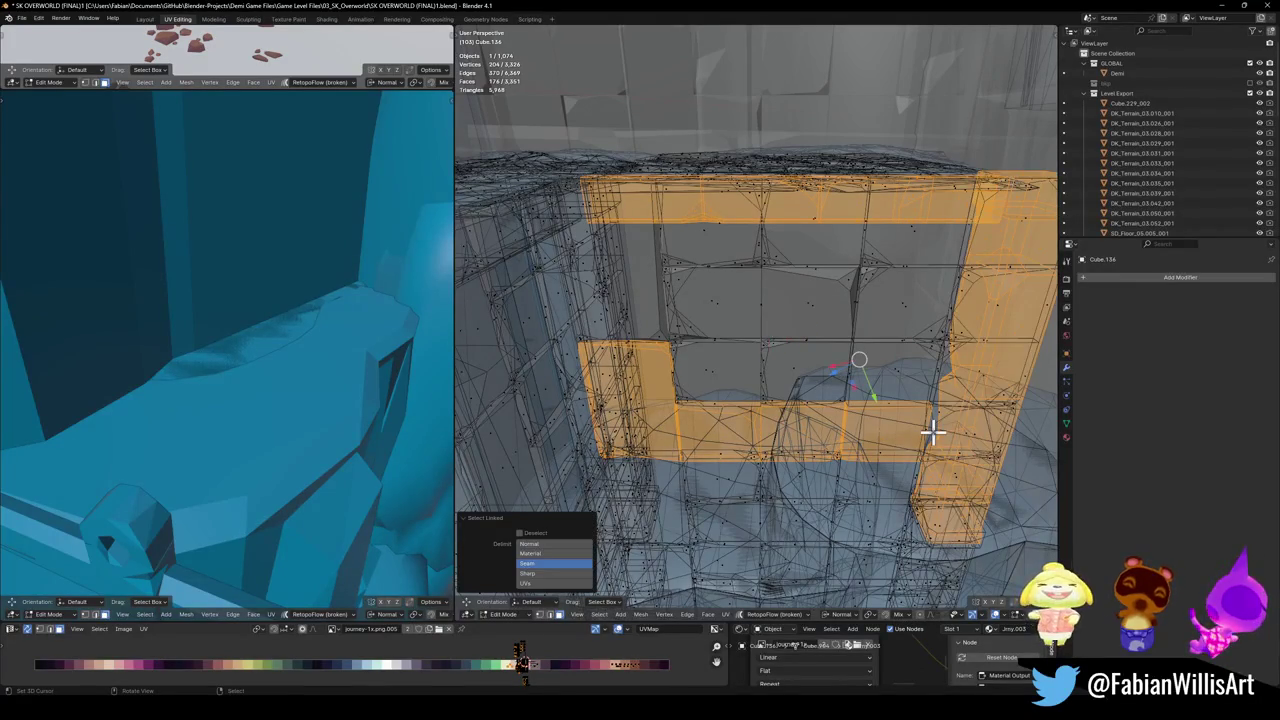
key("ctrl+z")
mouse_move(929, 423)
middle_mouse_down()
mouse_move(830, 380)
mouse_move(697, 371)
mouse_move(723, 456)
middle_mouse_up()
key("l")
- Wrap both selected ledges in one convex hull collider
middle_click_drag(652, 417, 708, 432)
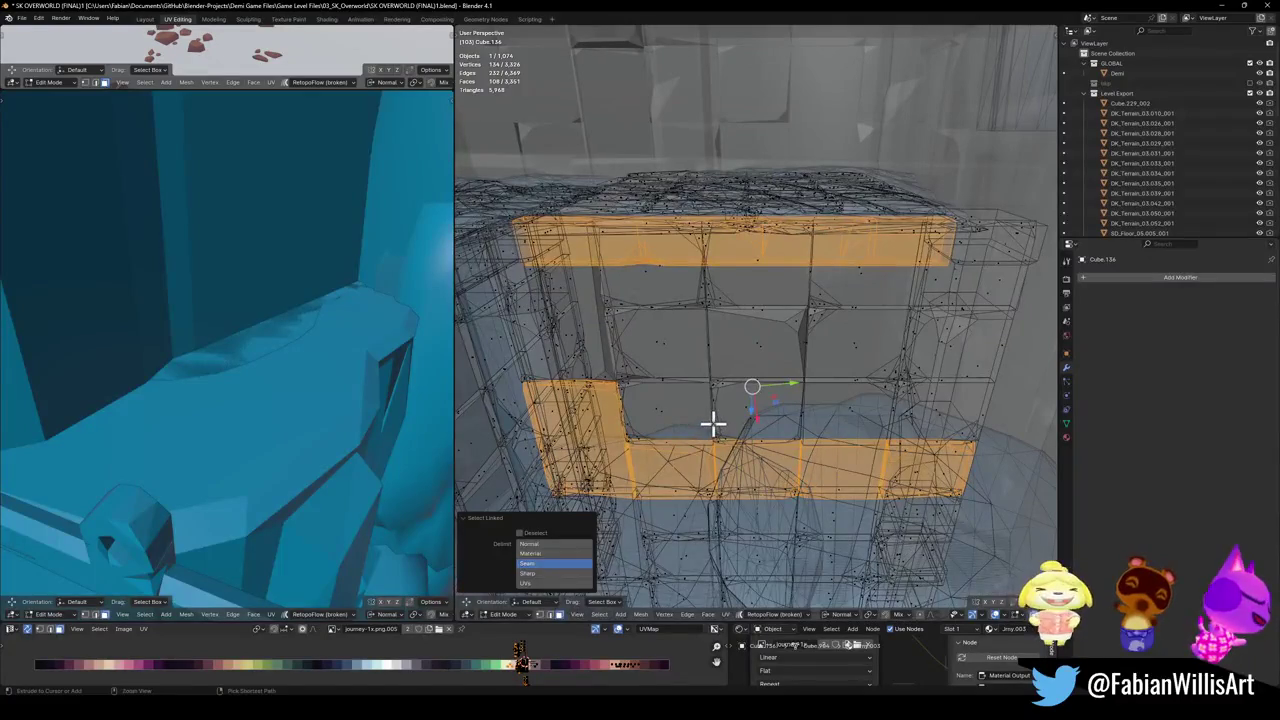
key("shift+alt+c")
left_click(672, 392)
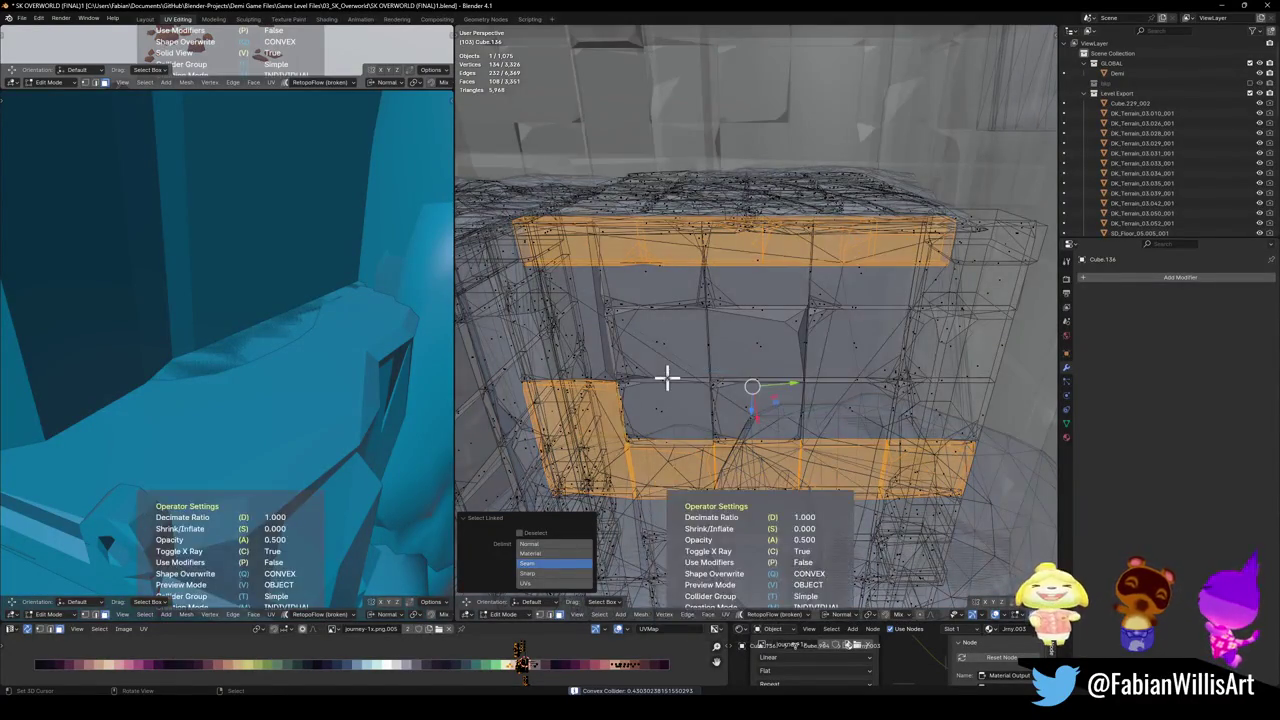
- Select the pillar beside the ledge in Edit Mode for its collider
key("Tab")
middle_click_drag(755, 425, 846, 351)
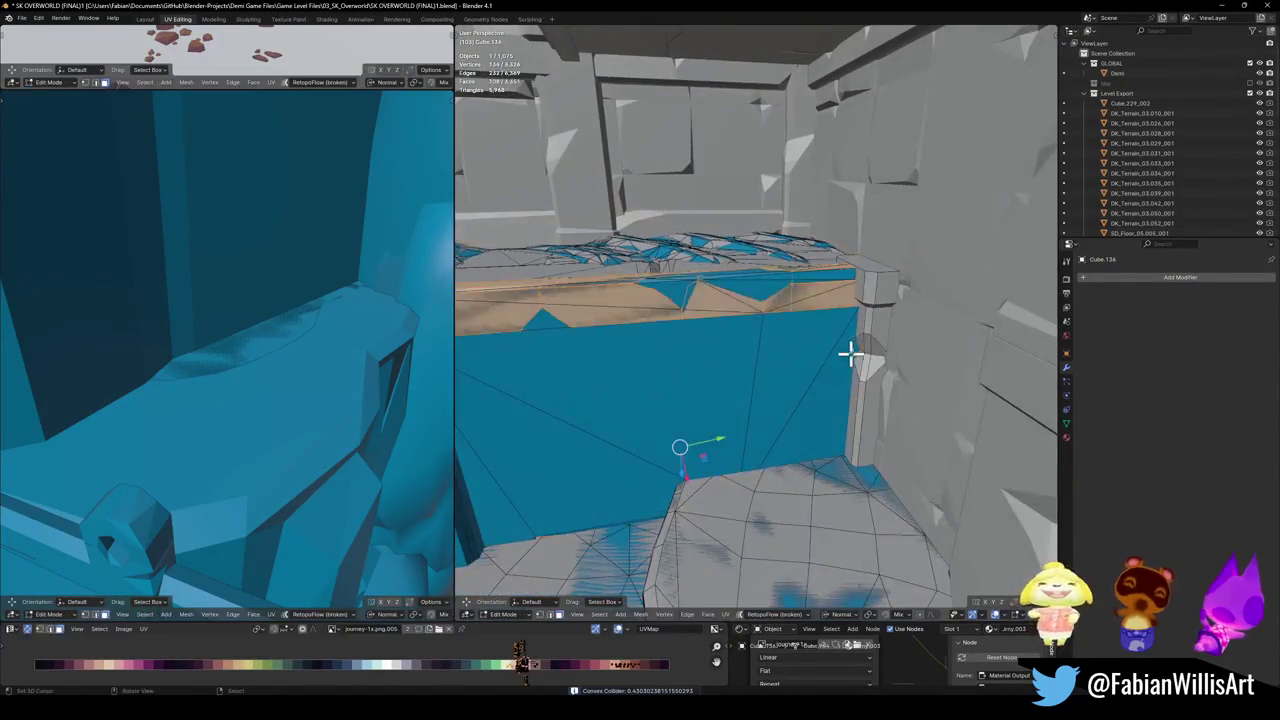
key("alt+a")
key("l")
key("shift+alt+c")
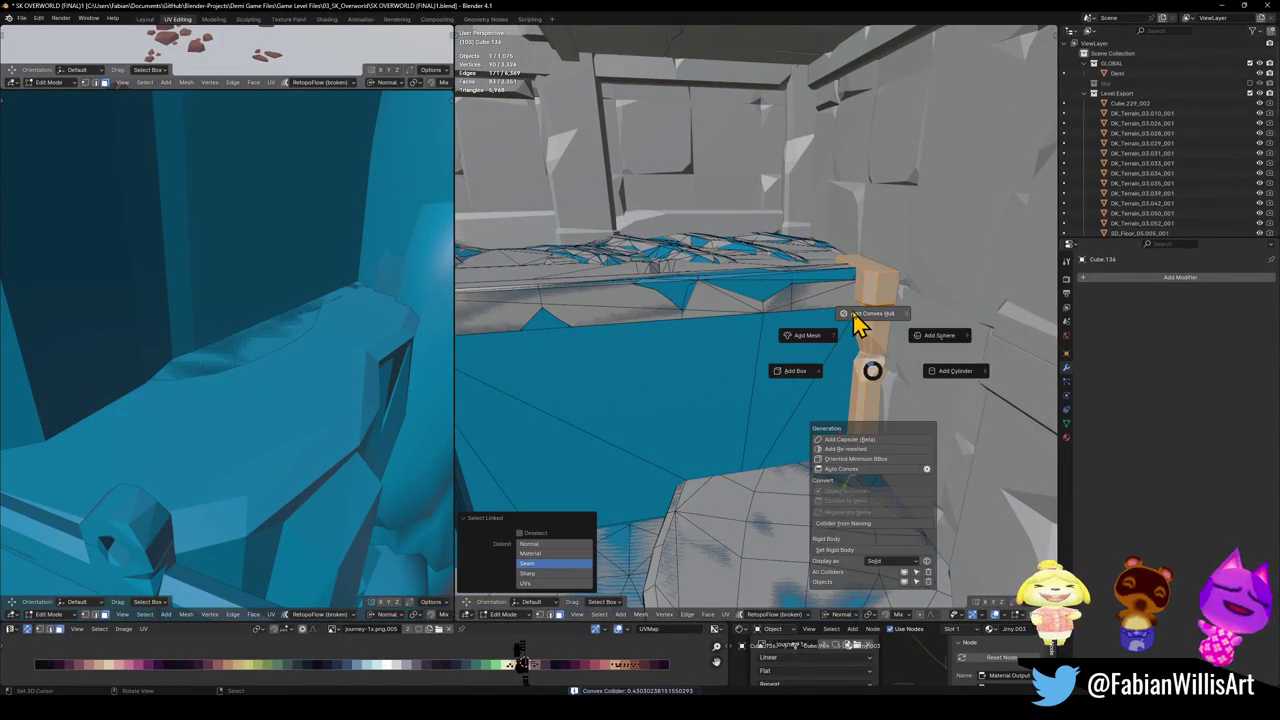
- Add a convex hull collider for the pillar beside the ledge
left_click(850, 330)
mouse_move(843, 337)
middle_mouse_down()
mouse_move(663, 363)
mouse_move(800, 517)
mouse_move(710, 455)
mouse_move(729, 374)
middle_mouse_up()
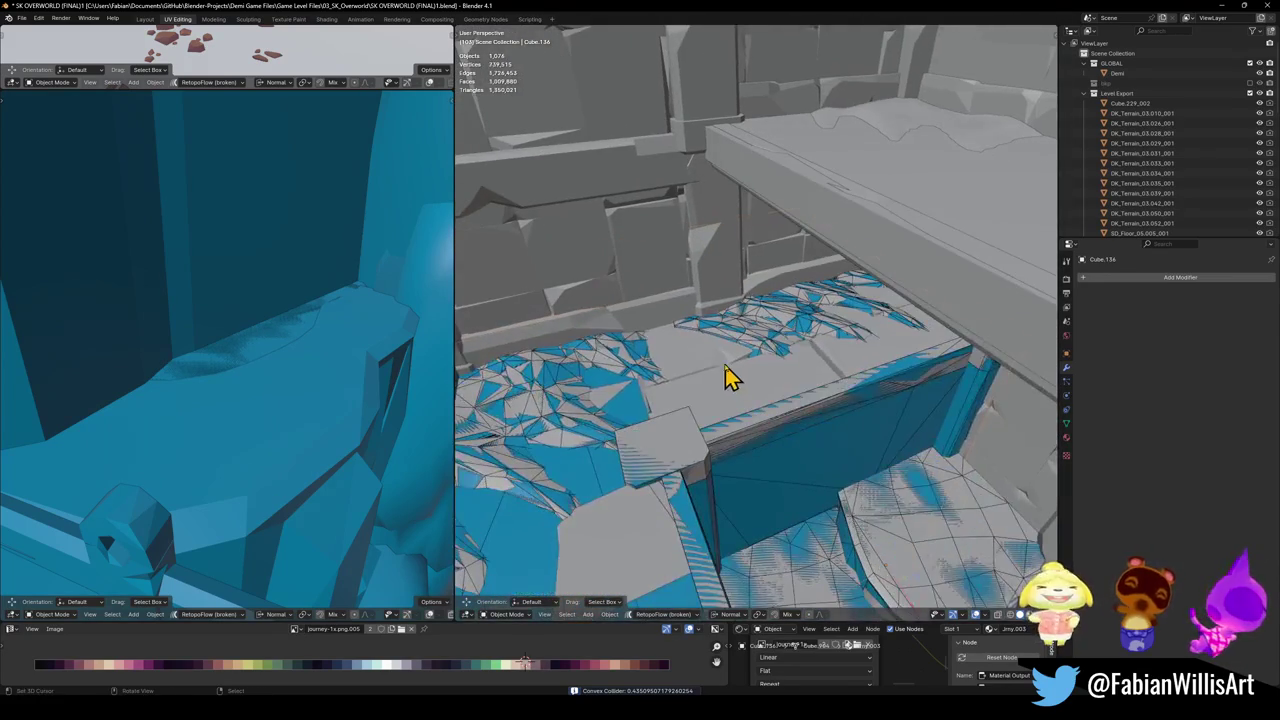
key("Tab")
- In Edit Mode with X-ray on, select four linked stone slabs on the ledge top
mouse_move(829, 366)
middle_mouse_down()
mouse_move(850, 368)
mouse_move(920, 306)
middle_mouse_up()
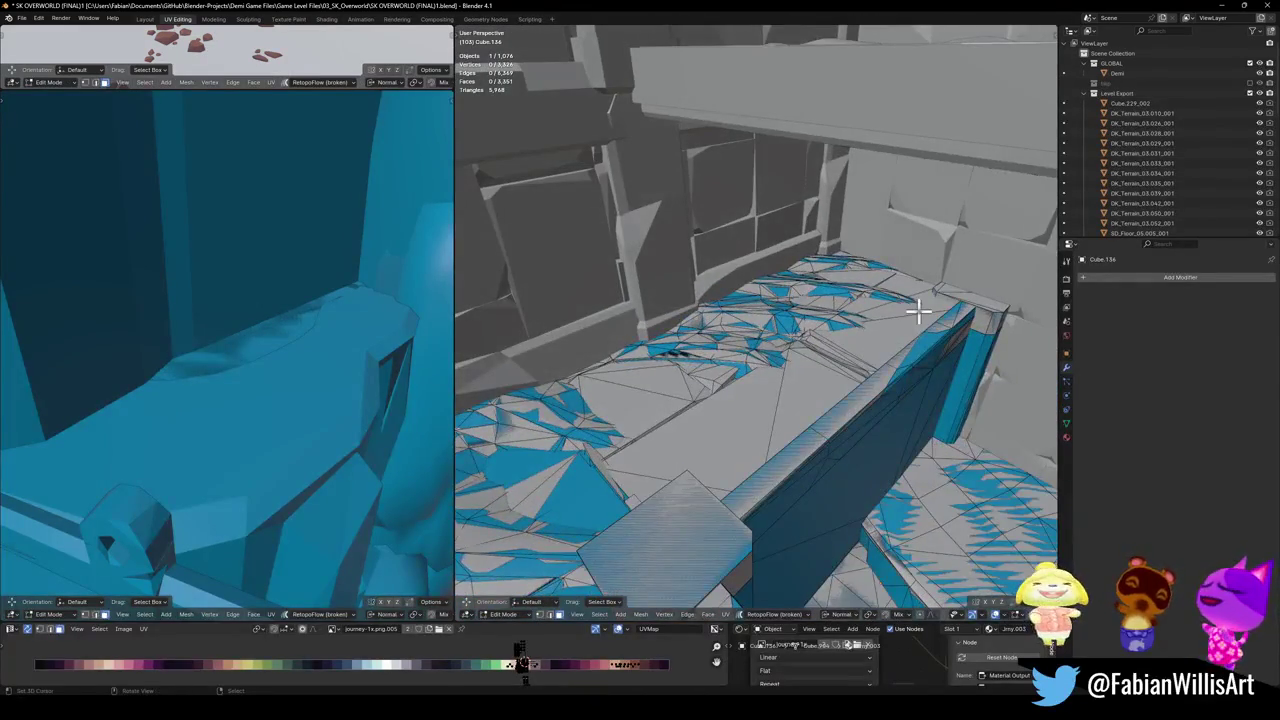
key("l")
middle_click_drag(636, 397, 699, 374)
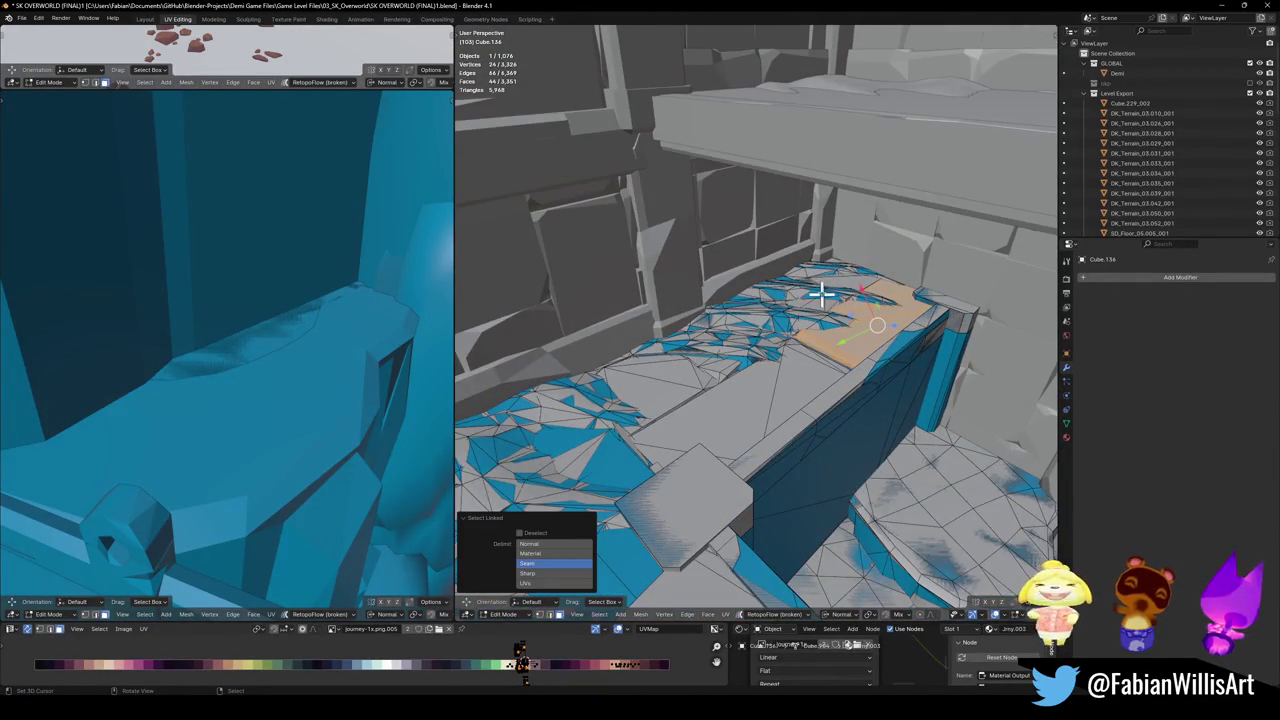
mouse_move(651, 422)
middle_mouse_down()
mouse_move(760, 397)
mouse_move(737, 406)
middle_mouse_up()
key("alt+z")
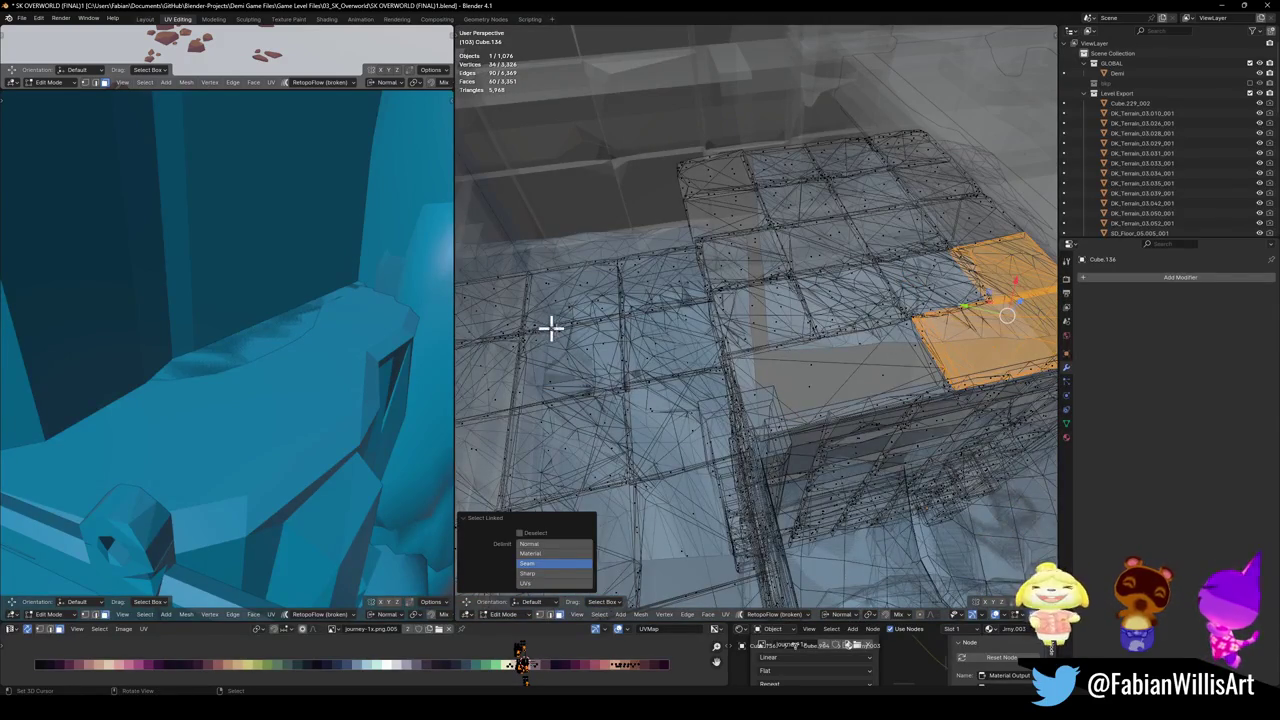
key("alt+z")
key("alt+z")
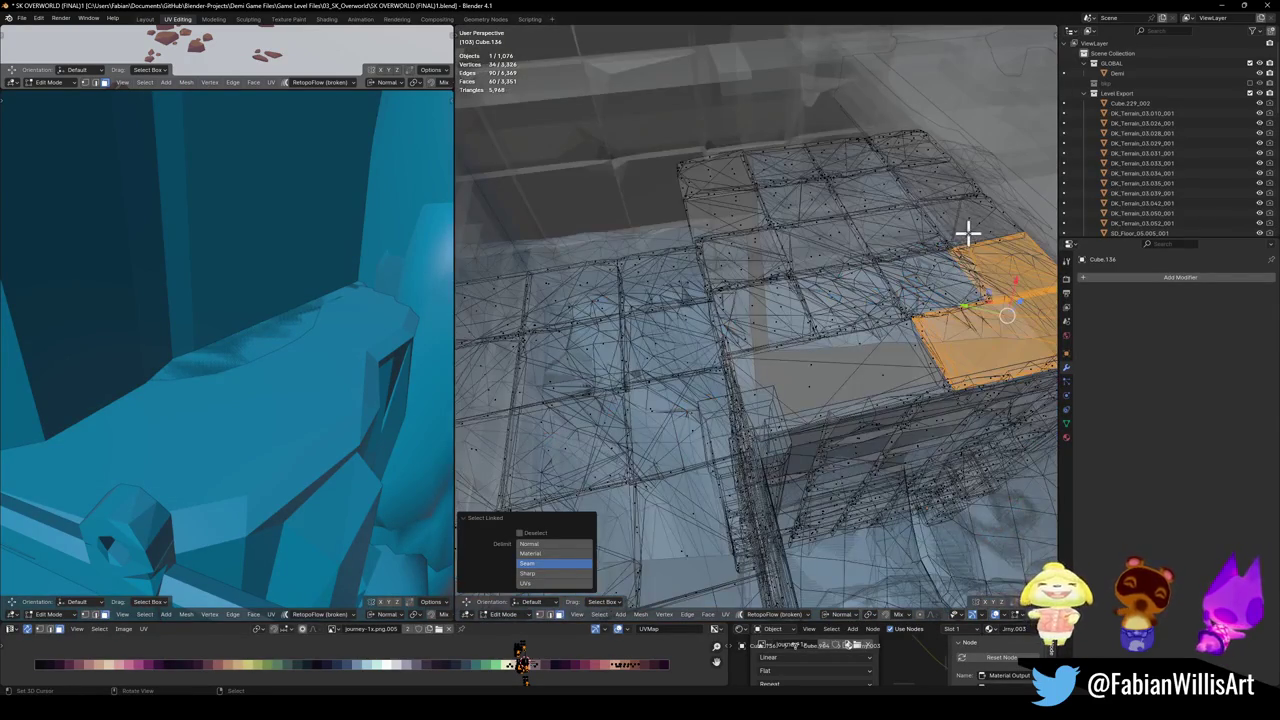
key("l")
key("l")
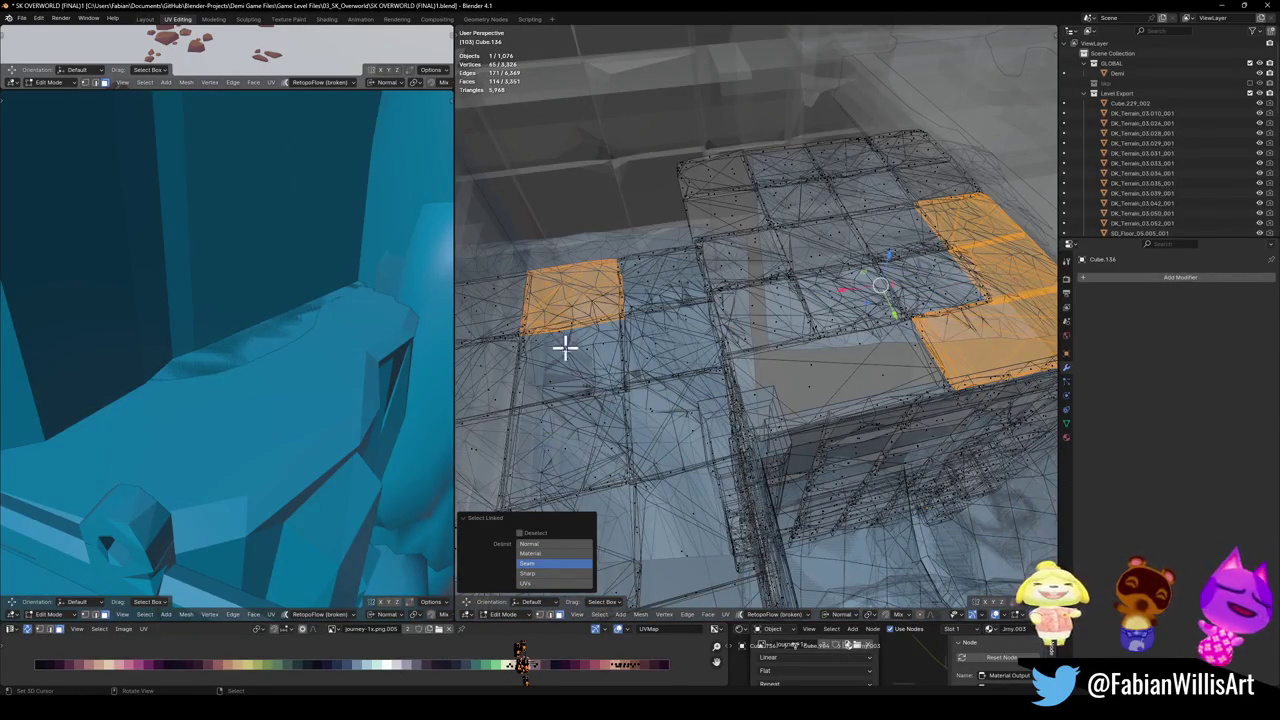
key("l")
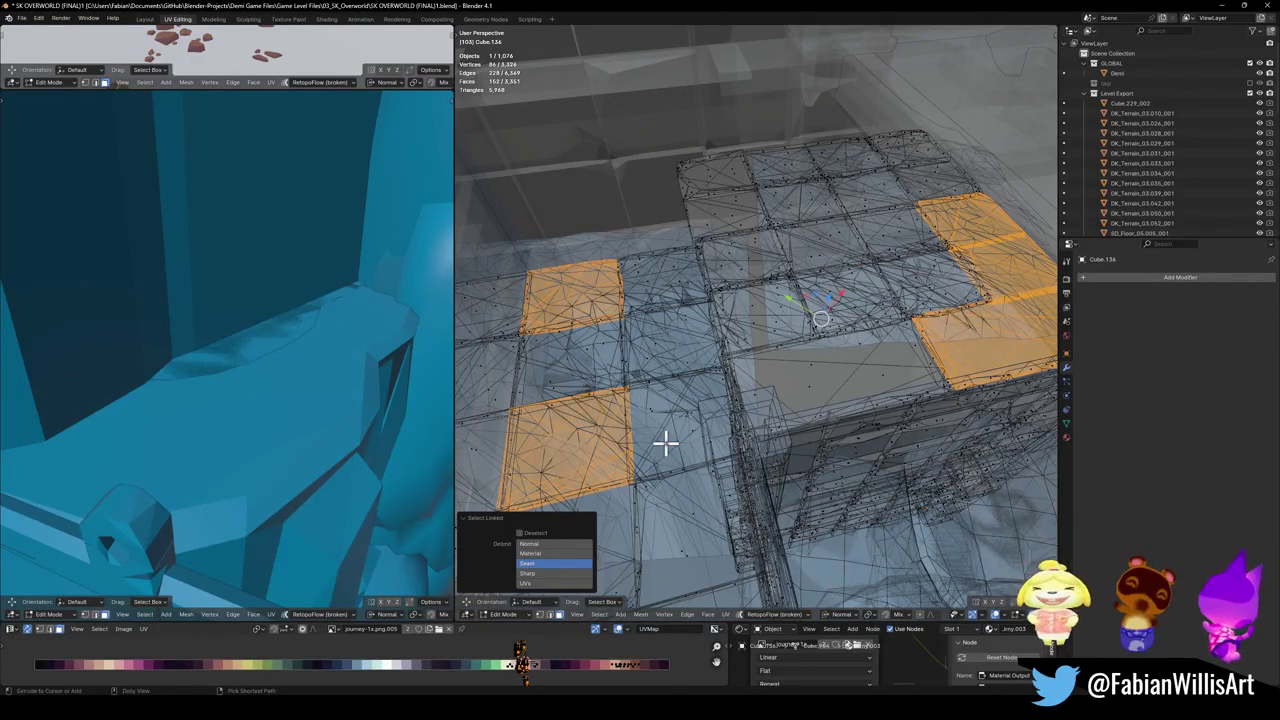
- Wrap the selected slabs in a convex hull collider and return to Object Mode
key("shift+alt+c")
left_click(670, 386)
key("Tab")
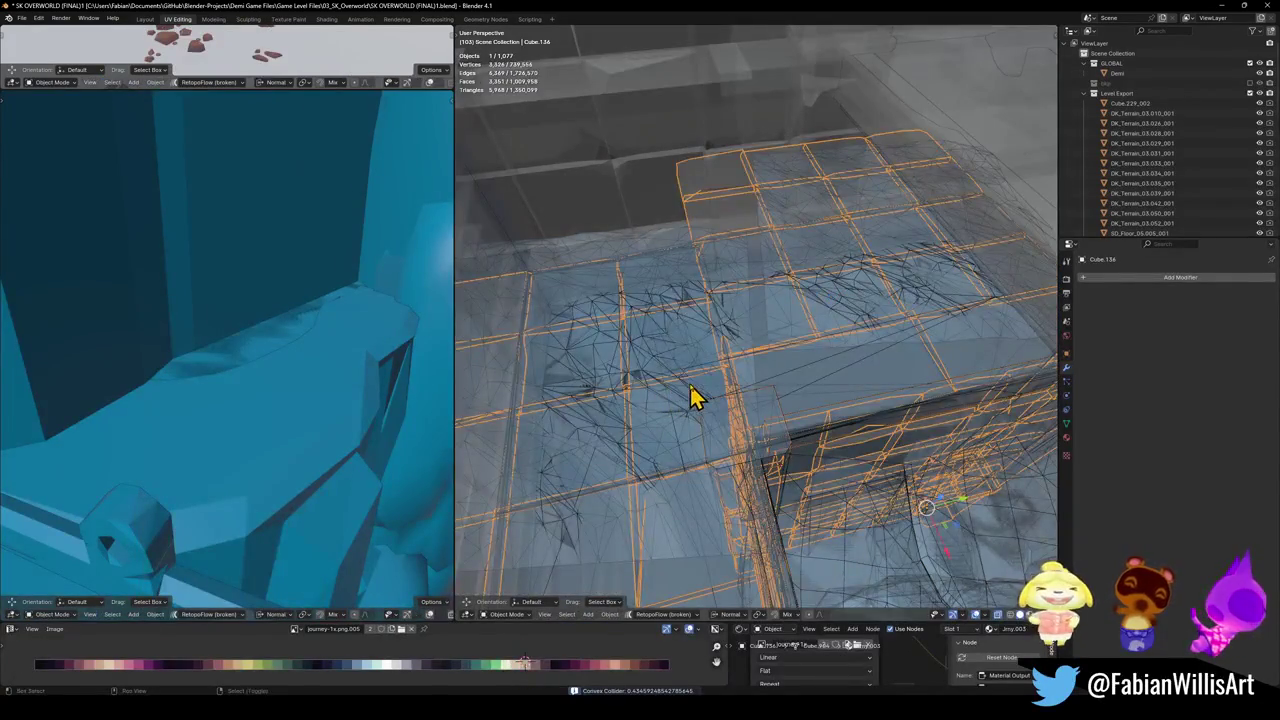
scroll(660, 426, "up", 3)
middle_click_drag(660, 426, 715, 425)
- Save the file and switch the viewport to Material Preview shading
key("ctrl+s")
key("alt+z")
key("z")
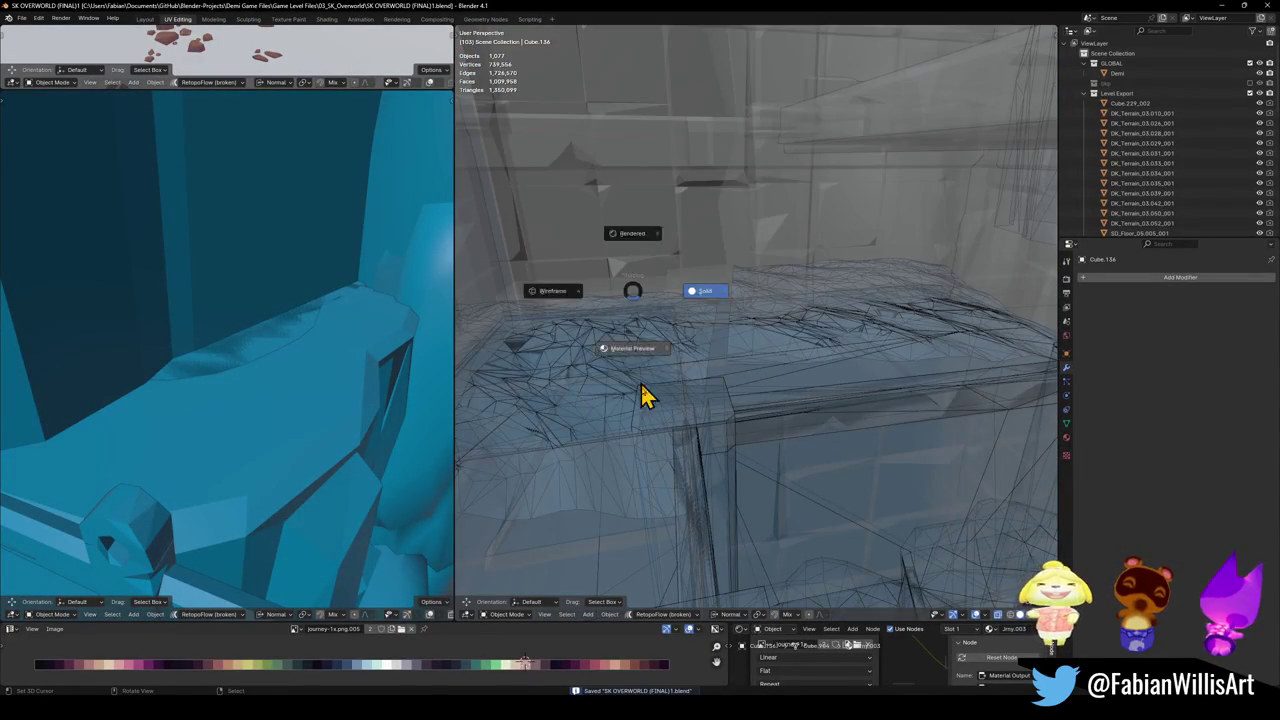
left_click(643, 394)
middle_click_drag(663, 377, 700, 343)
scroll(700, 343, "up", 5)
- Delete the stray white slab Cube.310 lying across the sand floor
mouse_move(771, 406)
middle_mouse_down()
mouse_move(757, 423)
mouse_move(886, 423)
mouse_move(715, 437)
mouse_move(714, 400)
mouse_move(810, 372)
middle_mouse_up()
left_click(700, 447)
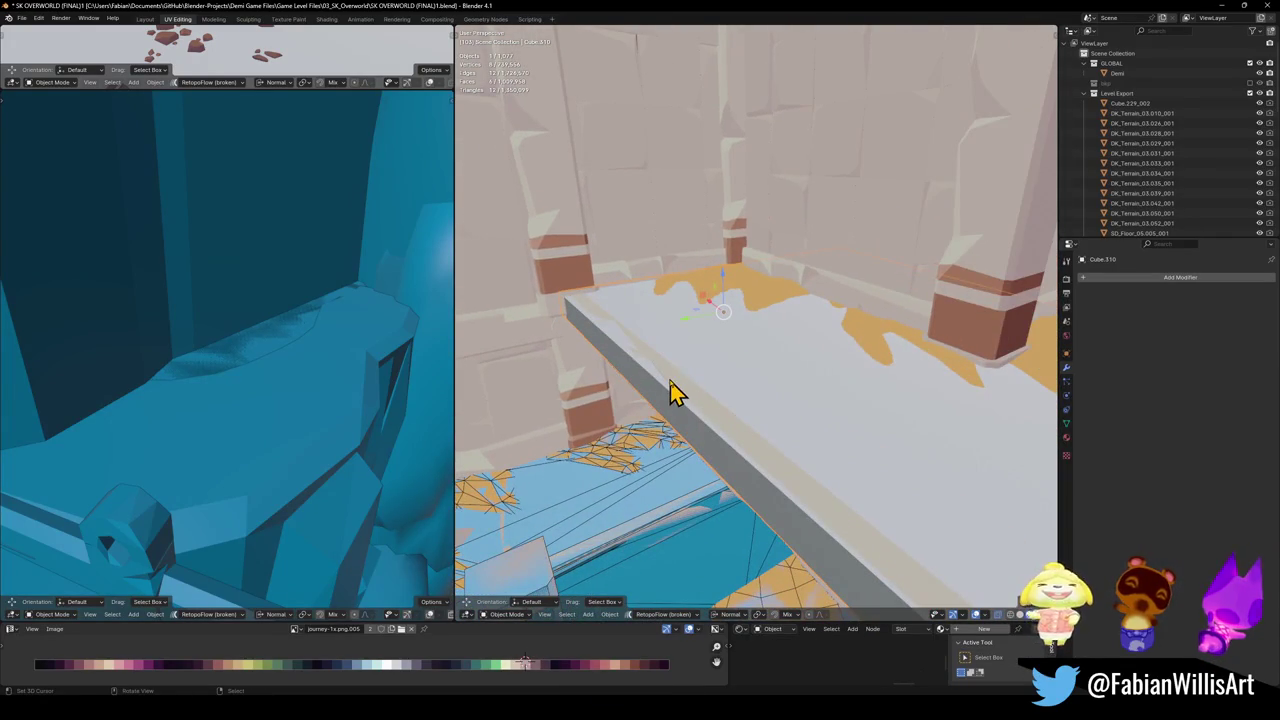
key("Delete")
mouse_move(760, 420)
middle_mouse_down()
mouse_move(714, 446)
mouse_move(726, 374)
mouse_move(790, 370)
mouse_move(770, 395)
middle_mouse_up()
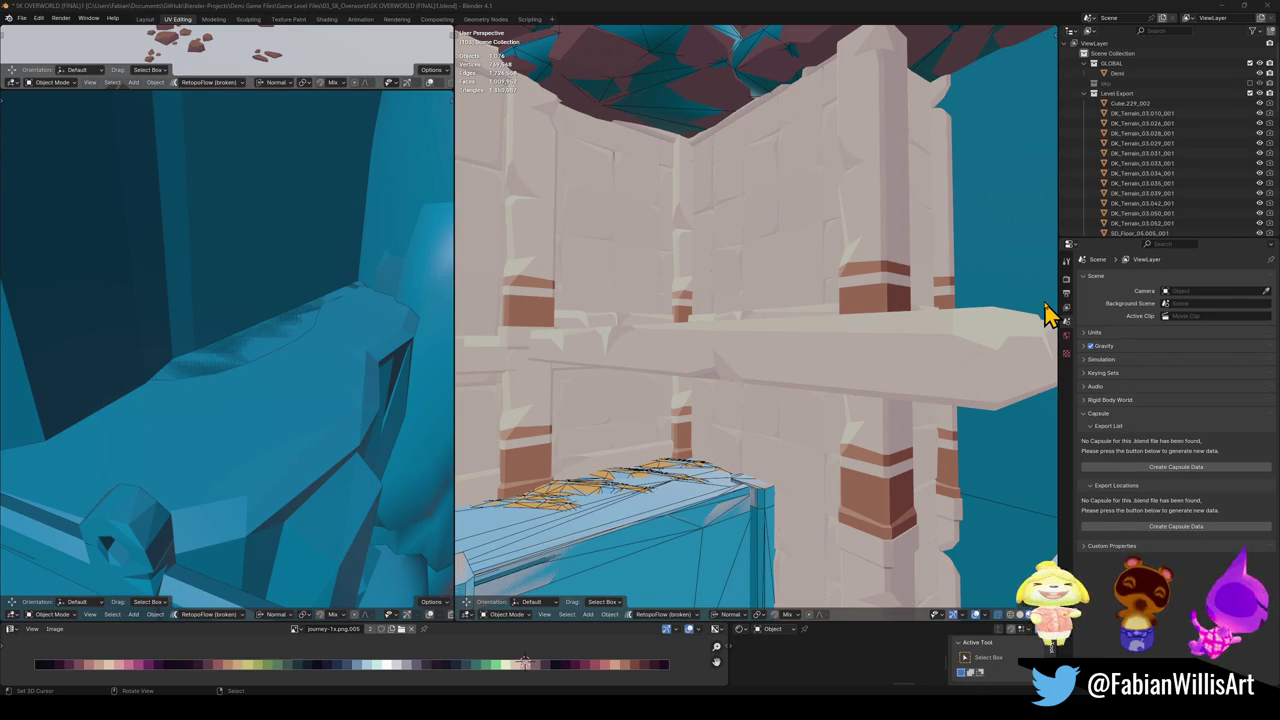
middle_click(706, 340, "alt")
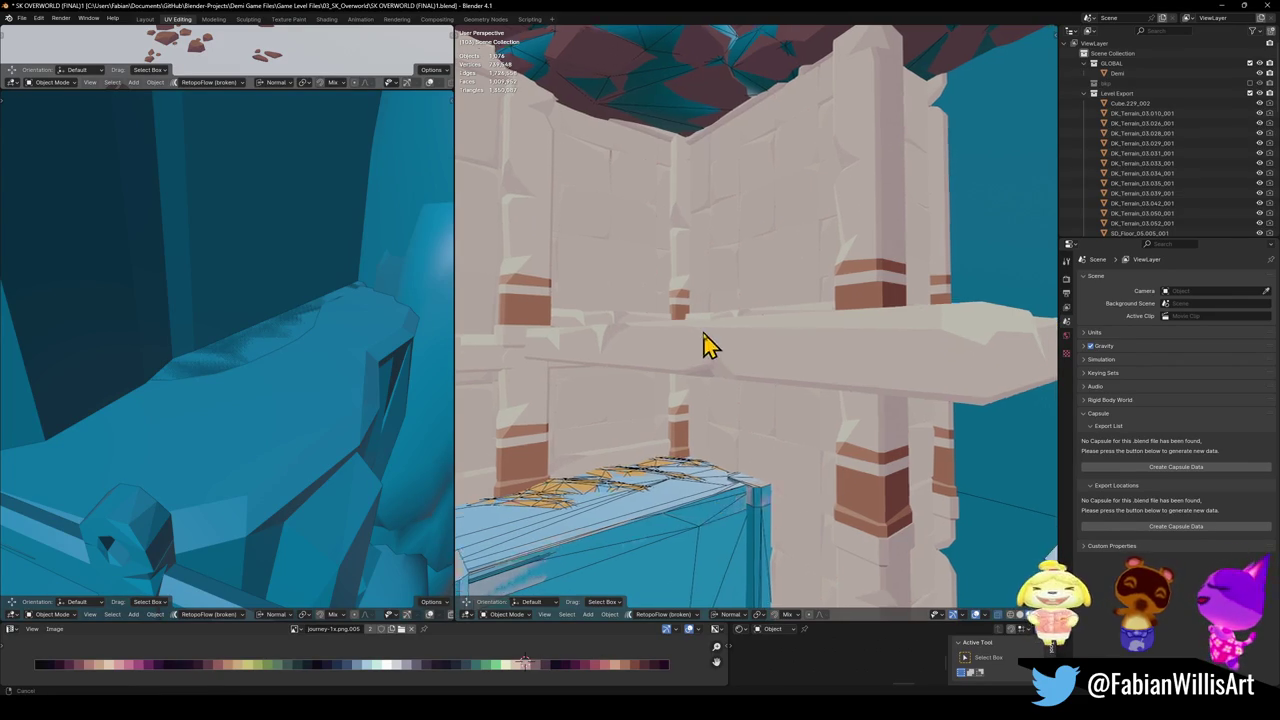
- Select both orange sand patches on the ledge, with SD_Floor_05.007 active
left_click(692, 398)
middle_click_drag(700, 394, 757, 409)
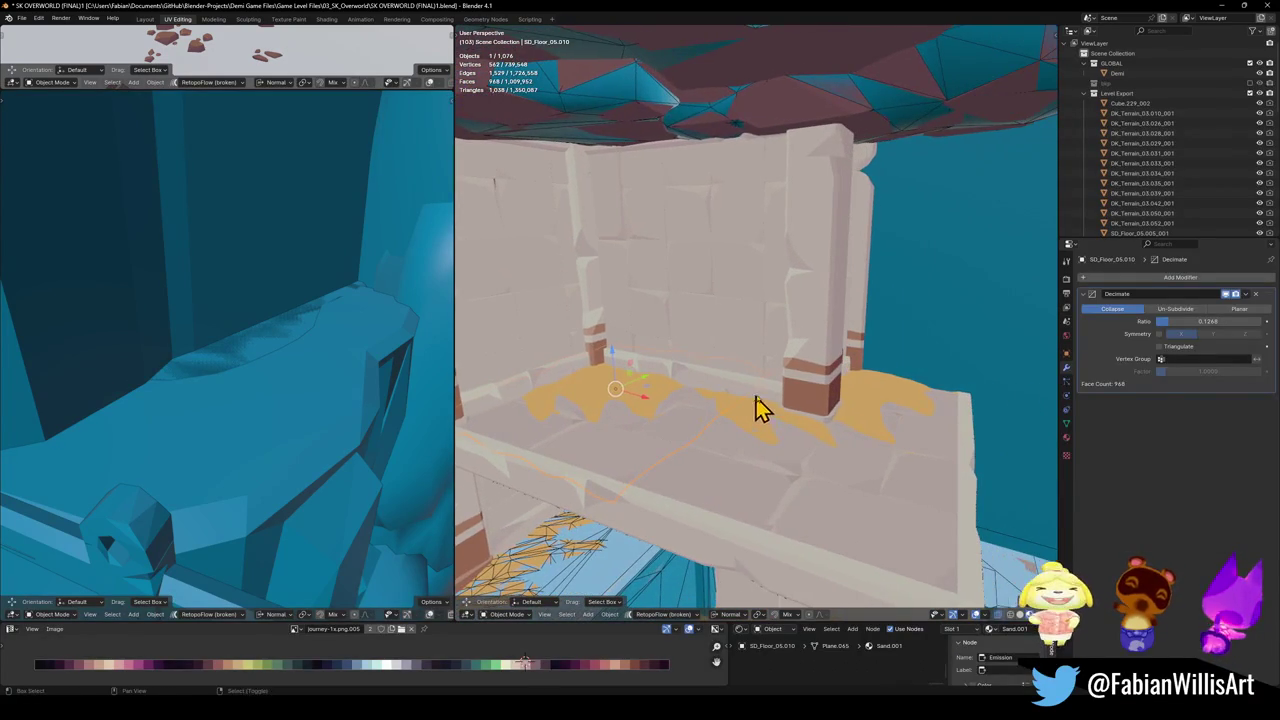
left_click(849, 434, "shift")
middle_click_drag(849, 434, 1091, 380)
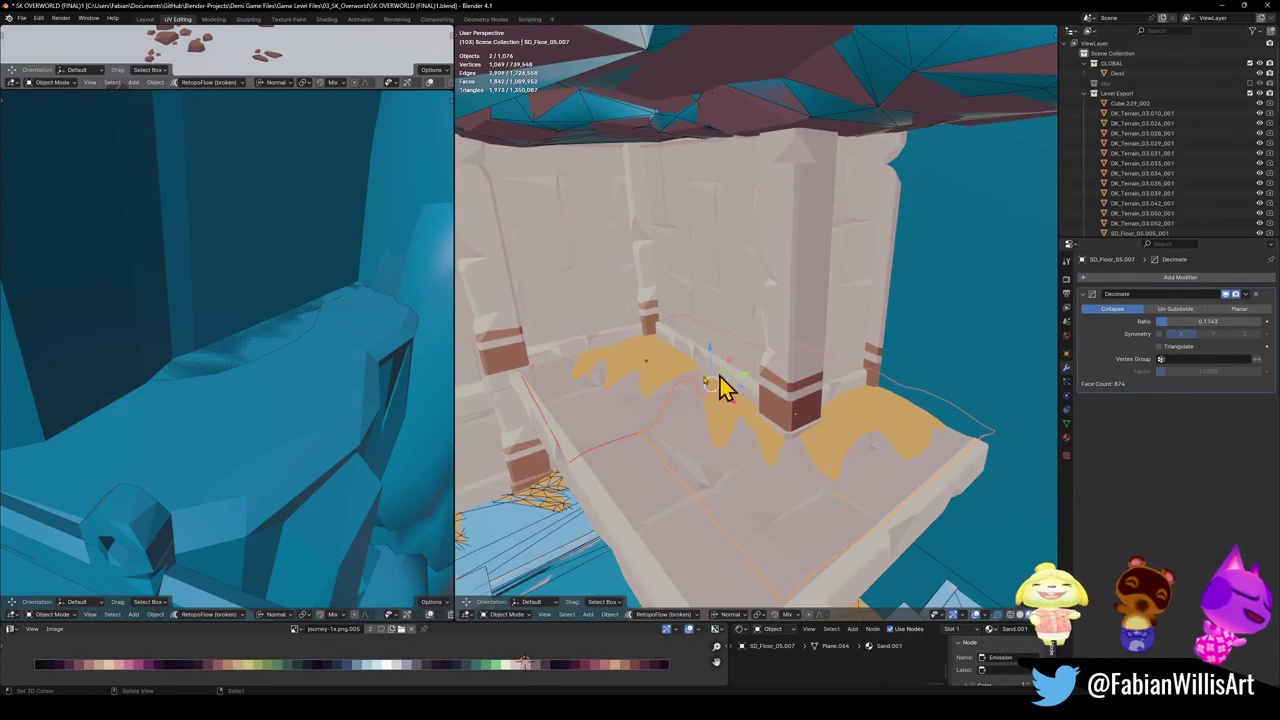
- Copy the Decimate modifier across both patches and convert them to plain meshes
key("q")
left_click(640, 337)
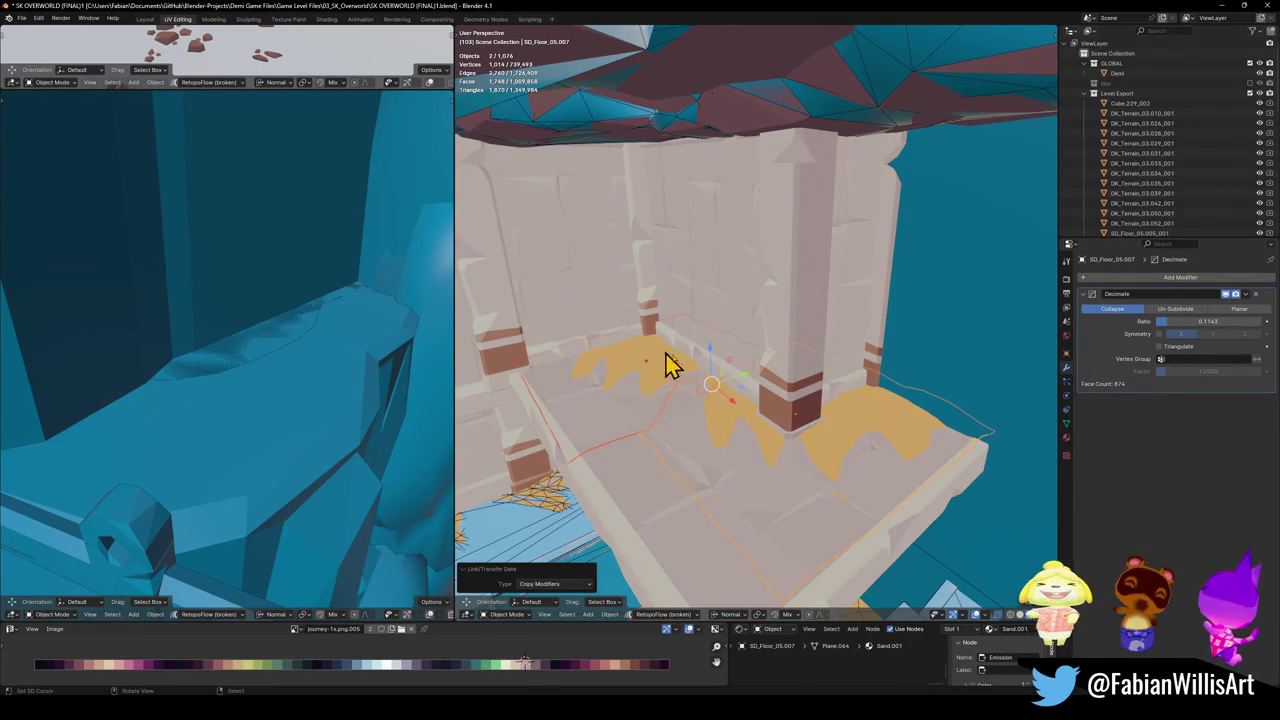
key("q")
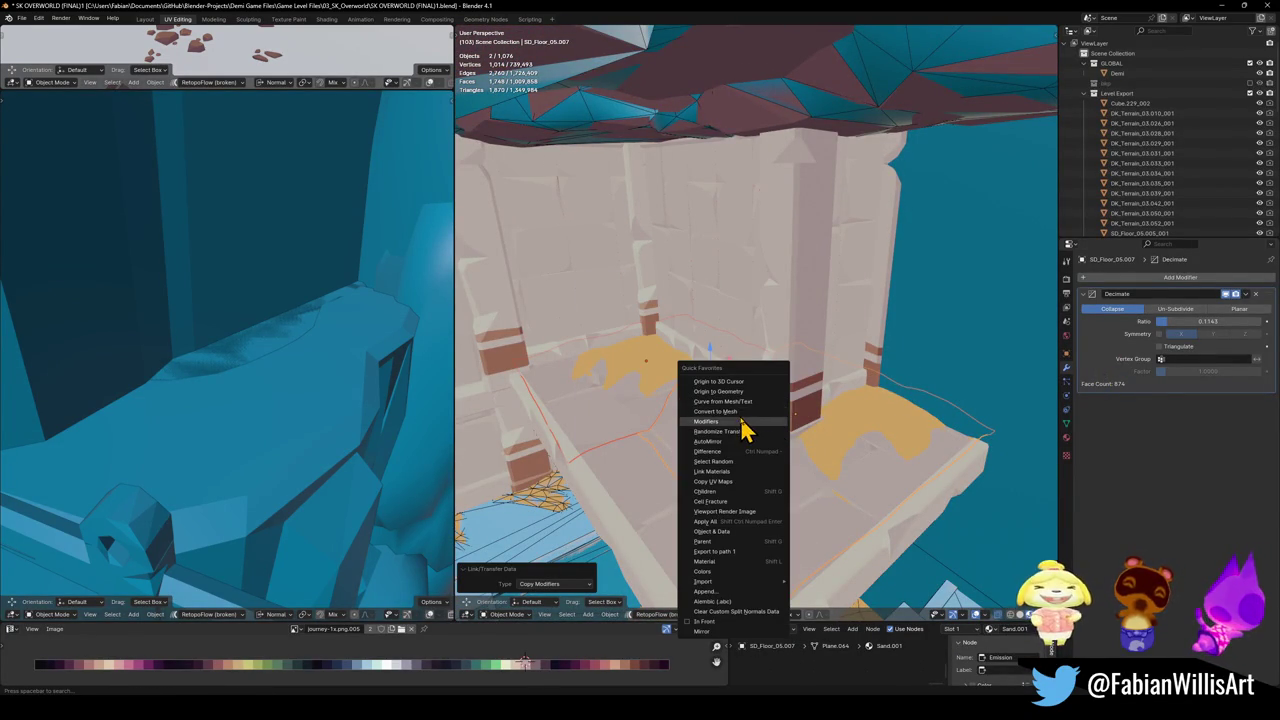
left_click(745, 412)
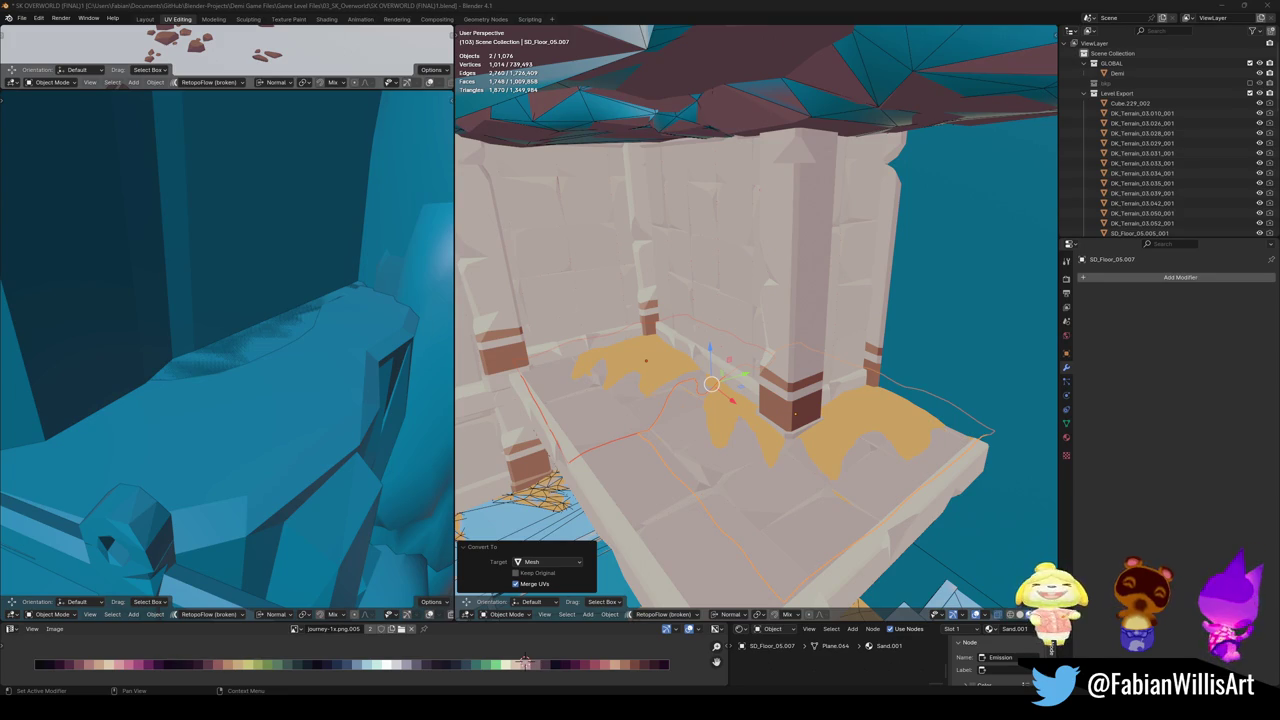
- Select the ledge floor slab and add a mesh collider for it
mouse_move(712, 384)
middle_mouse_down()
mouse_move(712, 370)
mouse_move(785, 412)
middle_mouse_up()
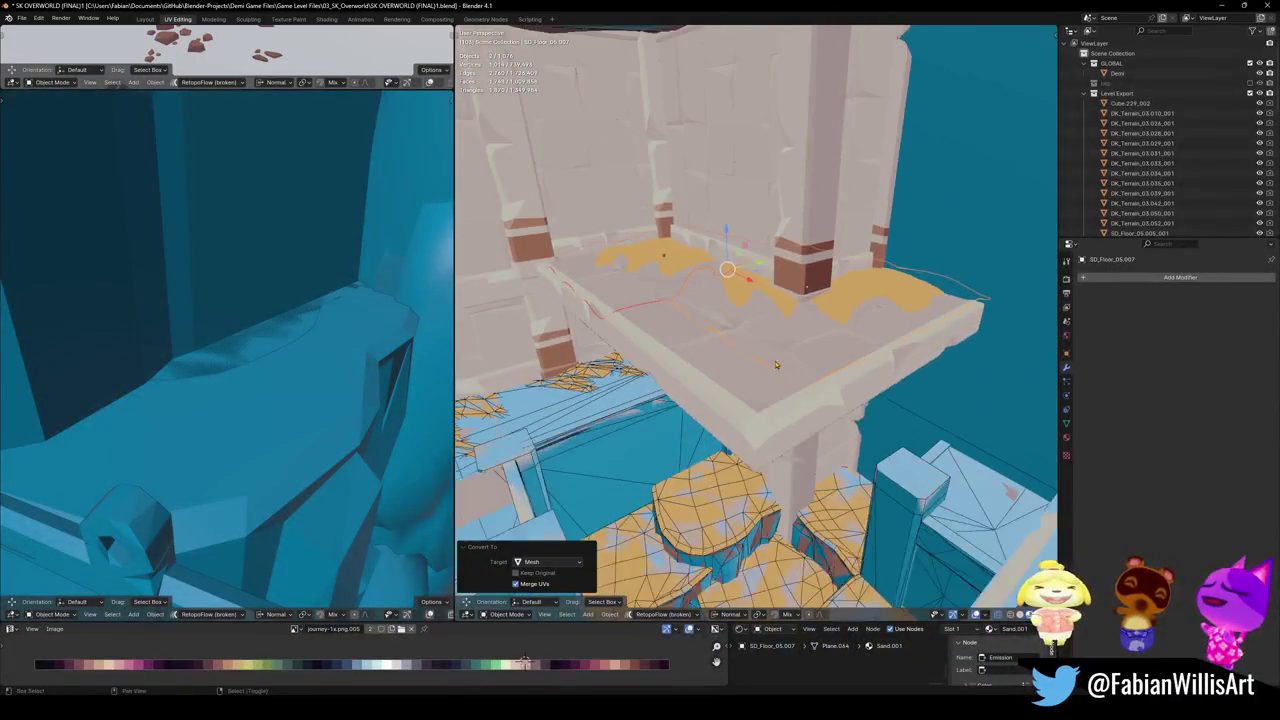
left_click(784, 410)
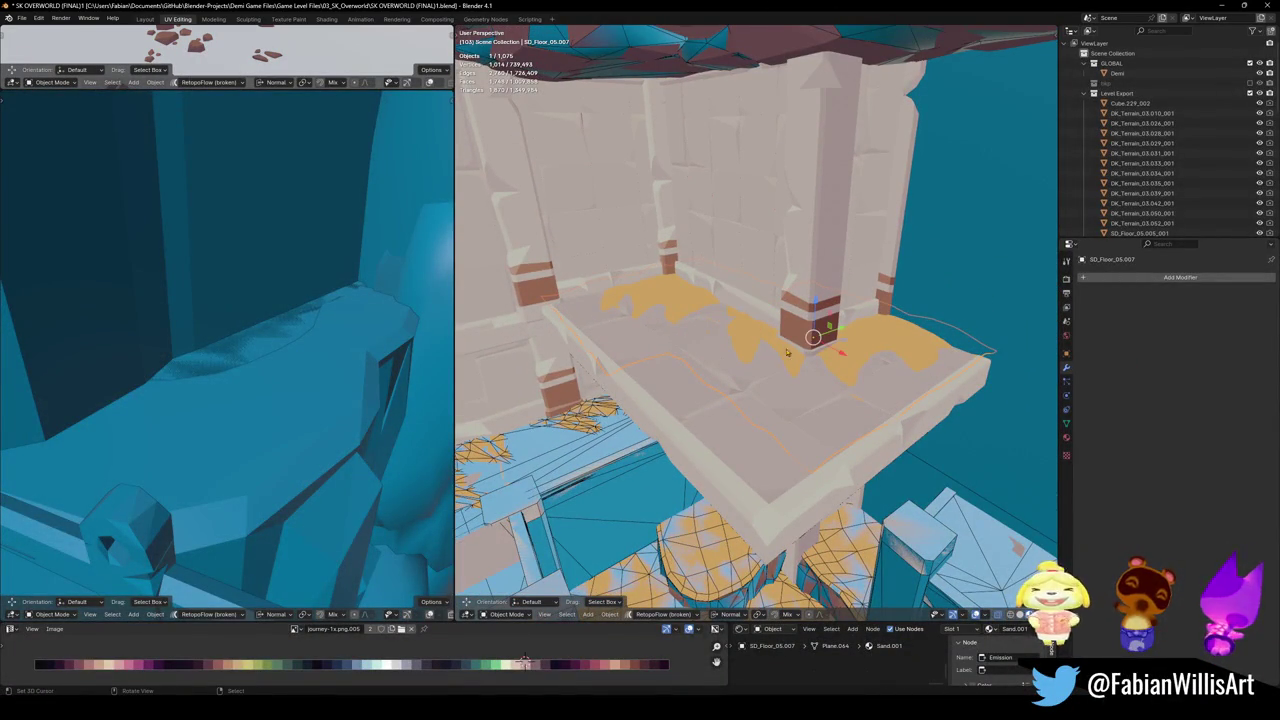
key("shift+c")
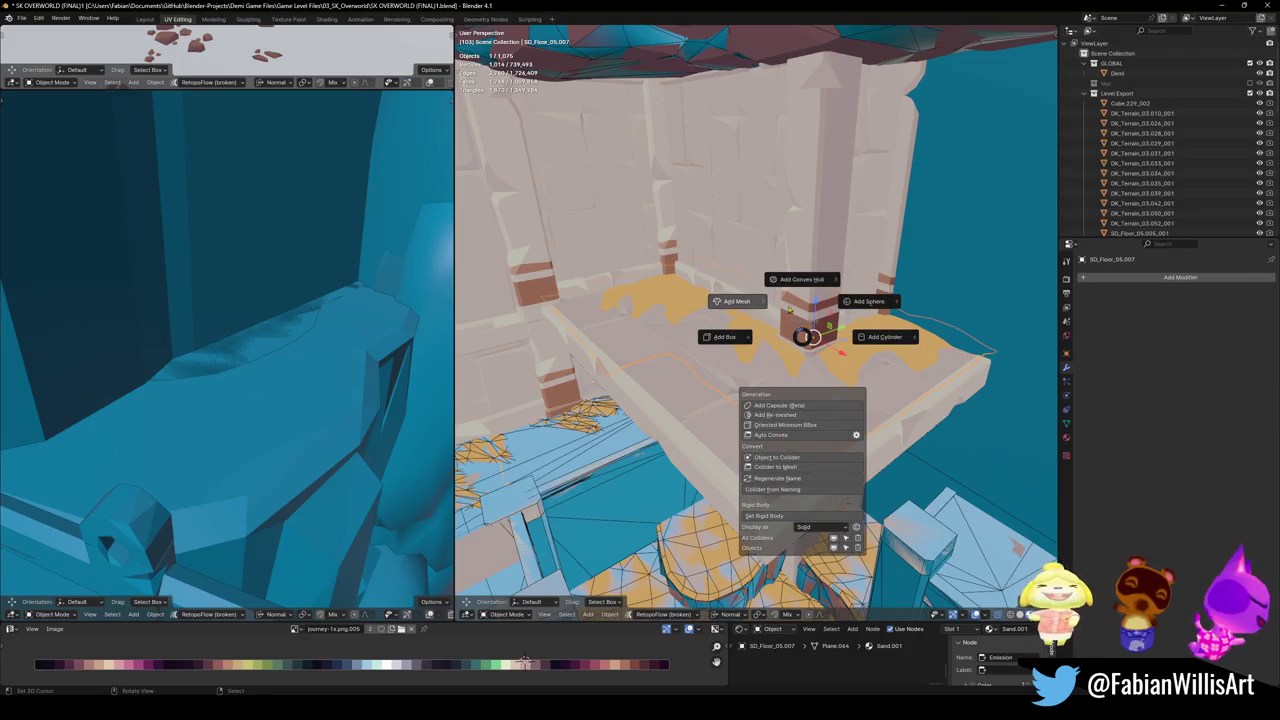
left_click(806, 343)
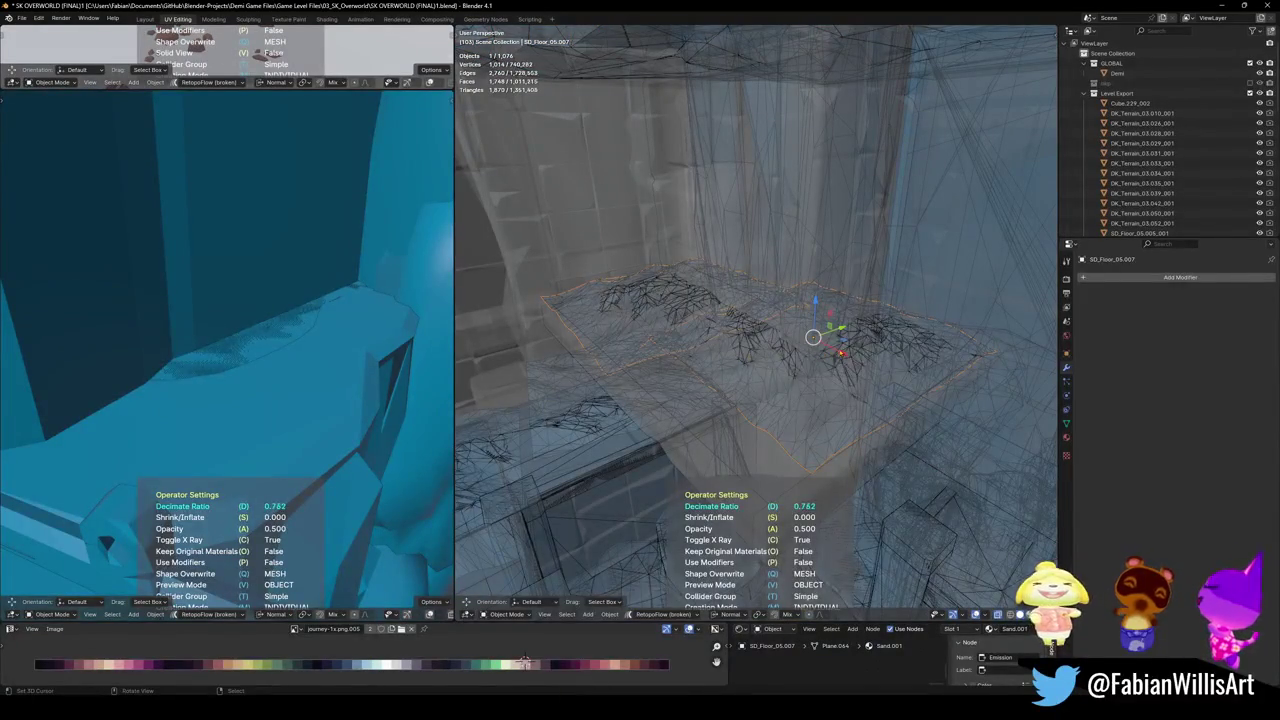
left_click(805, 385)
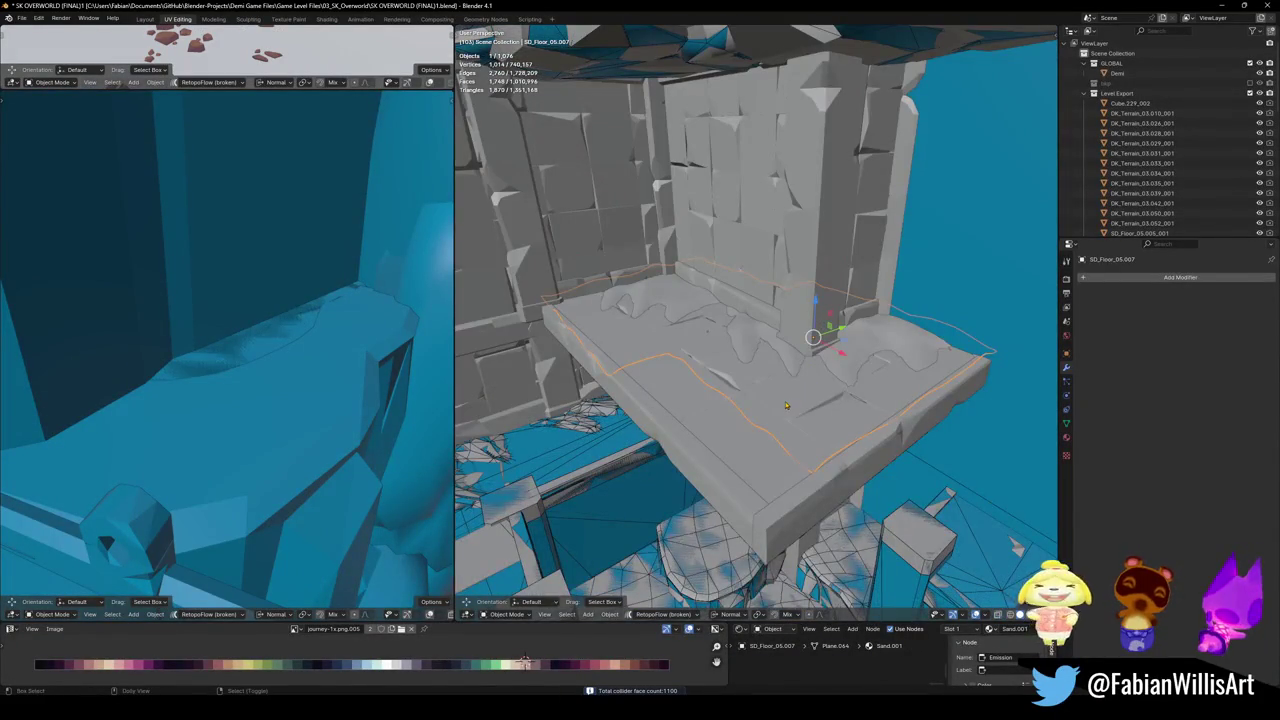
- Add a new mesh collider with decimate ratio about 0.44 and save the file
key("shift+c")
left_click(718, 386)
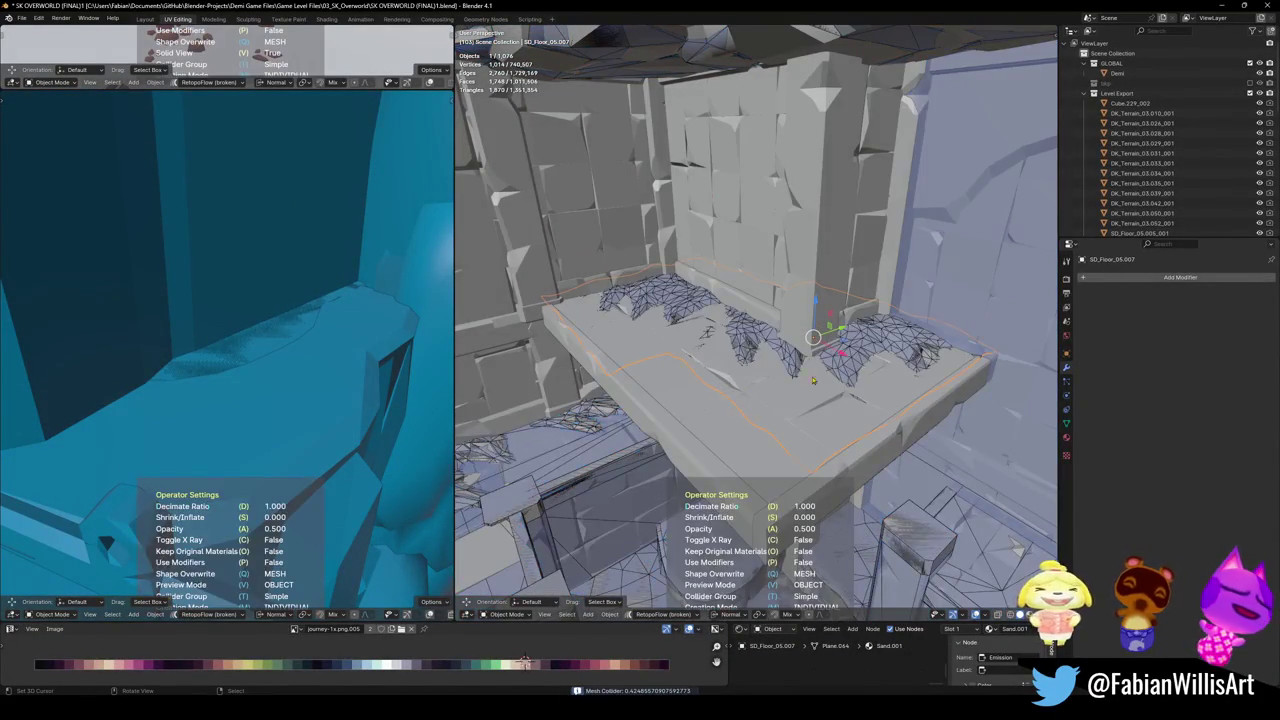
key("d")
left_click(919, 374)
key("ctrl+s")
- Select the ledge platform, start moving it, then cancel the move
left_click(736, 422)
key("g")
key("Escape")
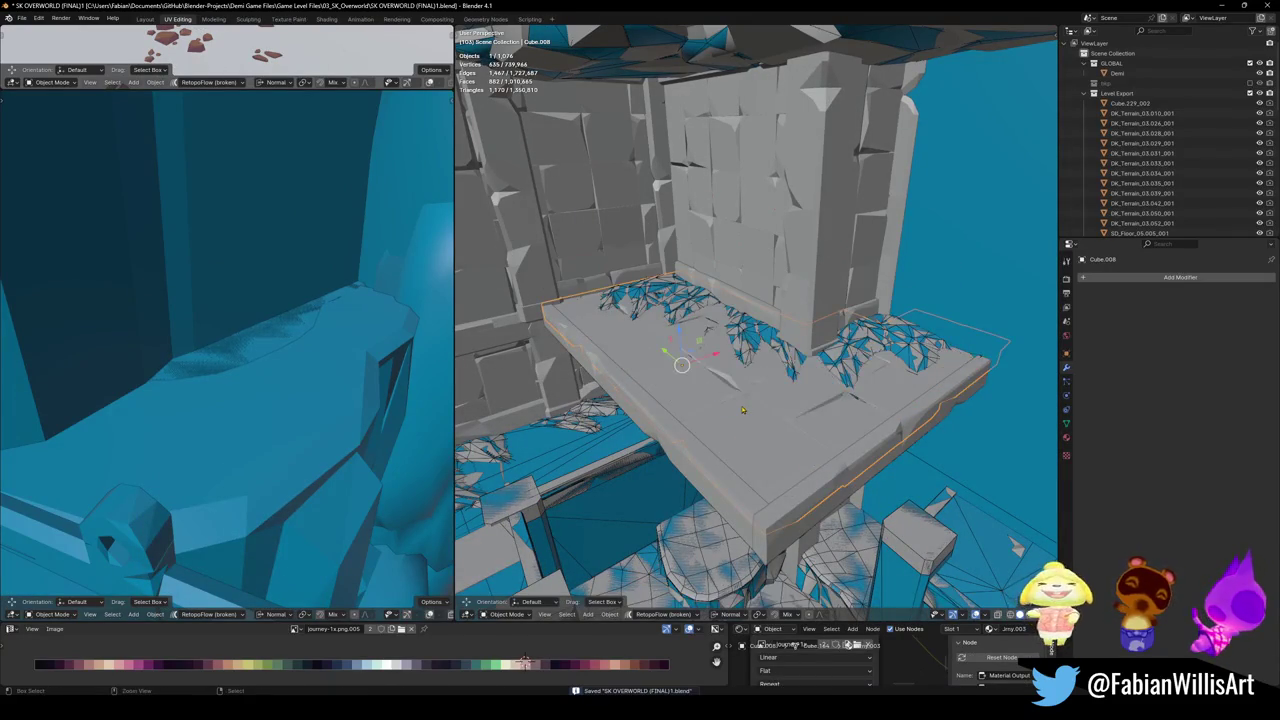
- Add convex hull colliders around the ledge platform and the piece beneath it
key("shift+c")
left_click(752, 353)
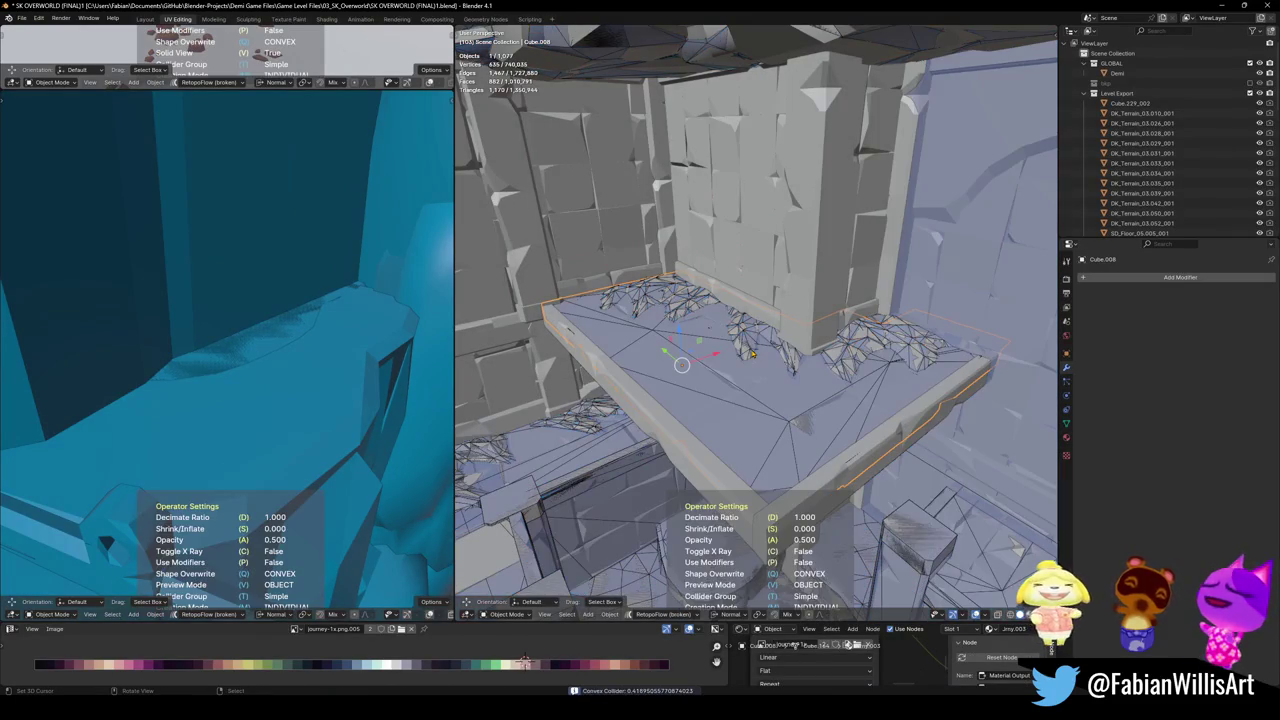
mouse_move(727, 356)
middle_mouse_down()
mouse_move(759, 315)
mouse_move(771, 370)
middle_mouse_up()
left_click(771, 370)
key("shift+c")
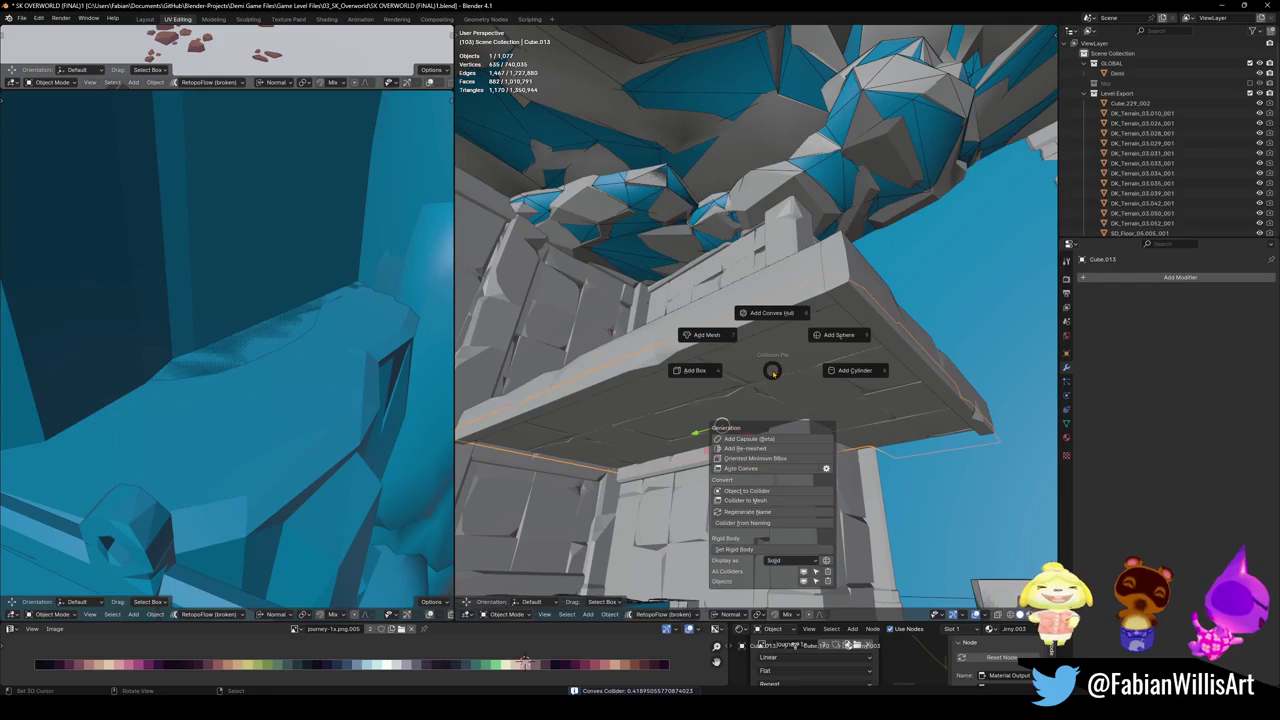
left_click(771, 316)
- Select the L-shaped rim pieces, wrap them in a convex hull collider, and save
middle_click_drag(723, 423, 703, 450)
left_click(703, 450)
left_click(800, 455, "shift")
middle_click_drag(800, 455, 802, 455)
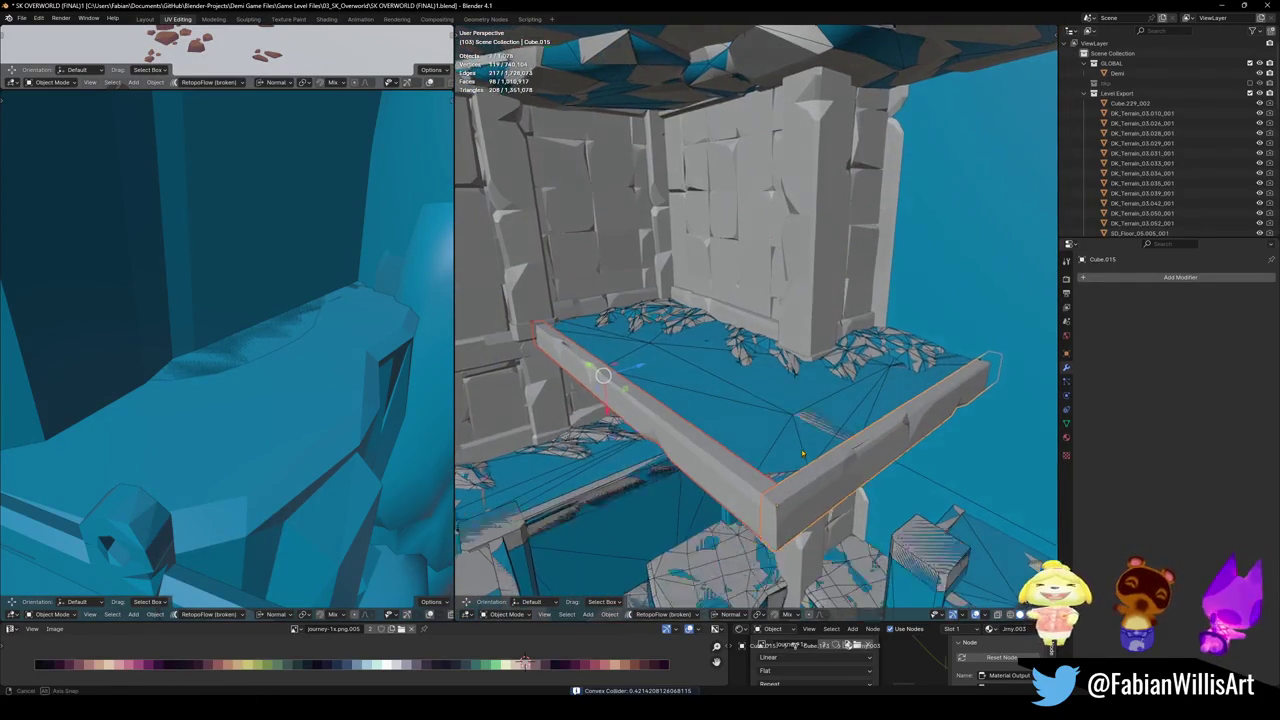
key("shift+c")
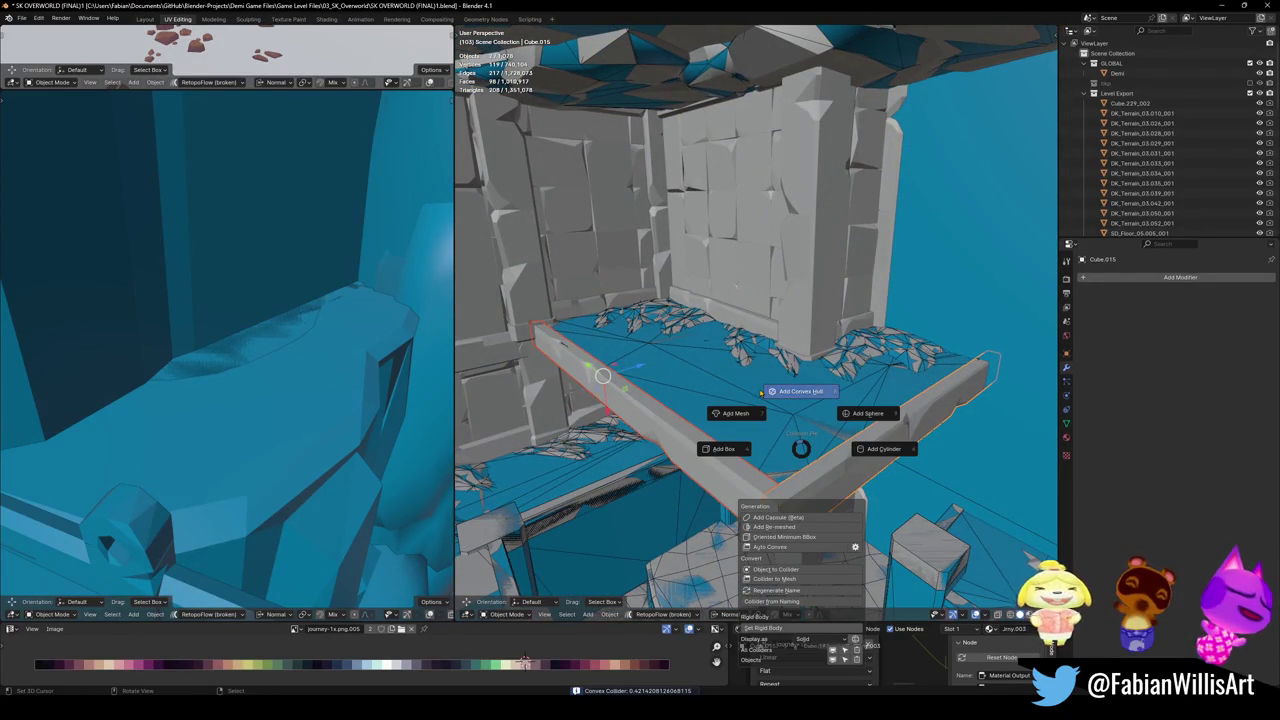
left_click(760, 393)
left_click(760, 393)
key("ctrl+s")
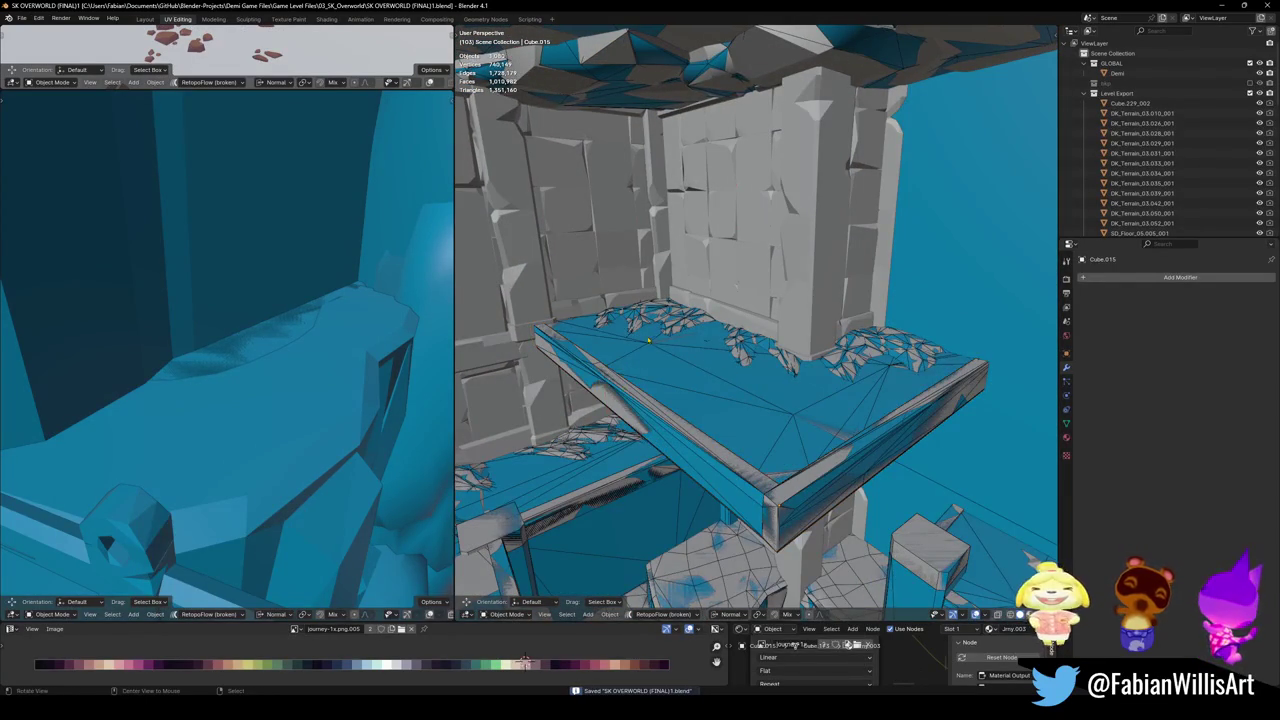
middle_click(648, 312, "alt")
scroll(756, 313, "up", 2)
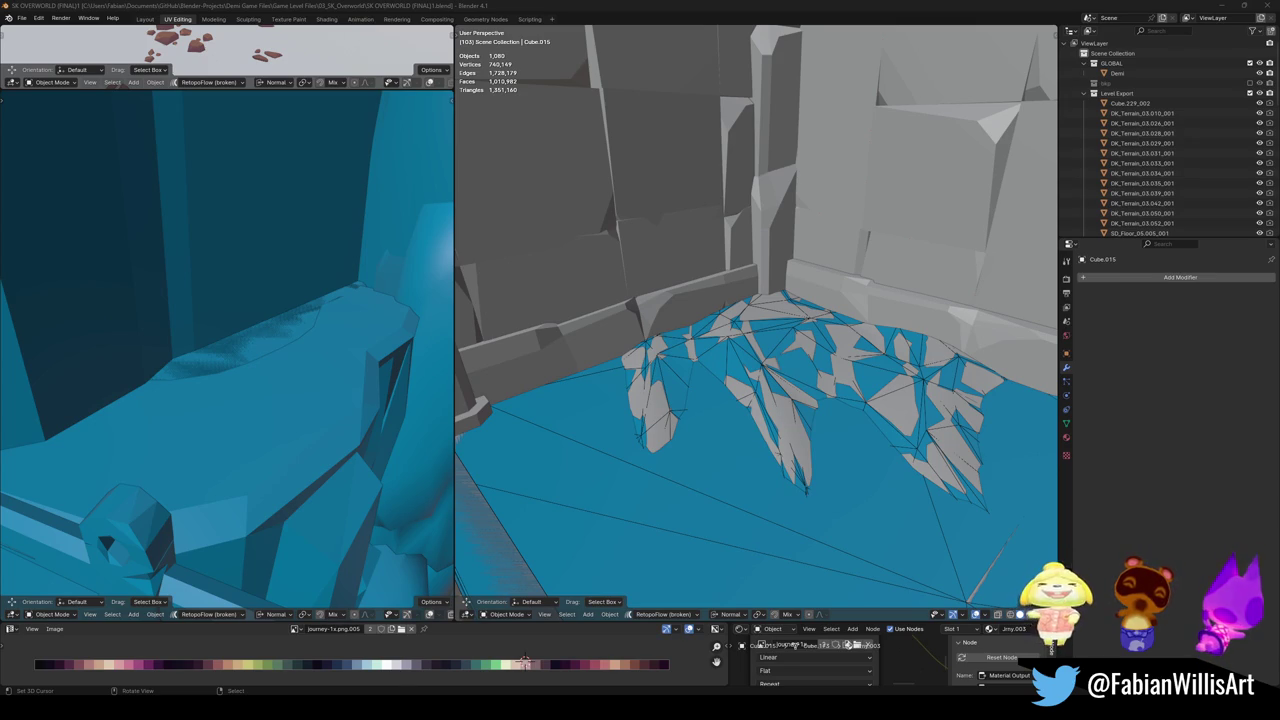
- Fly into the room toward the pillar and save the level file
key("w")
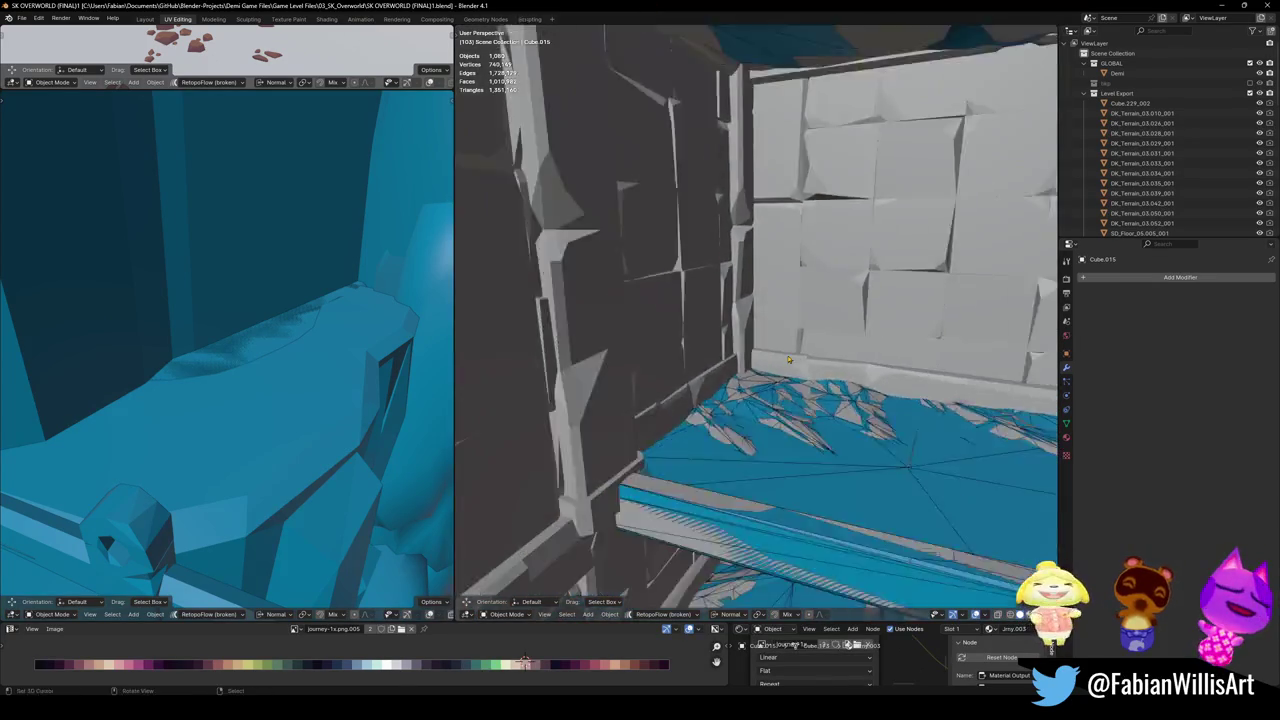
left_click(815, 383)
key("ctrl+s")
middle_click_drag(815, 383, 603, 461)
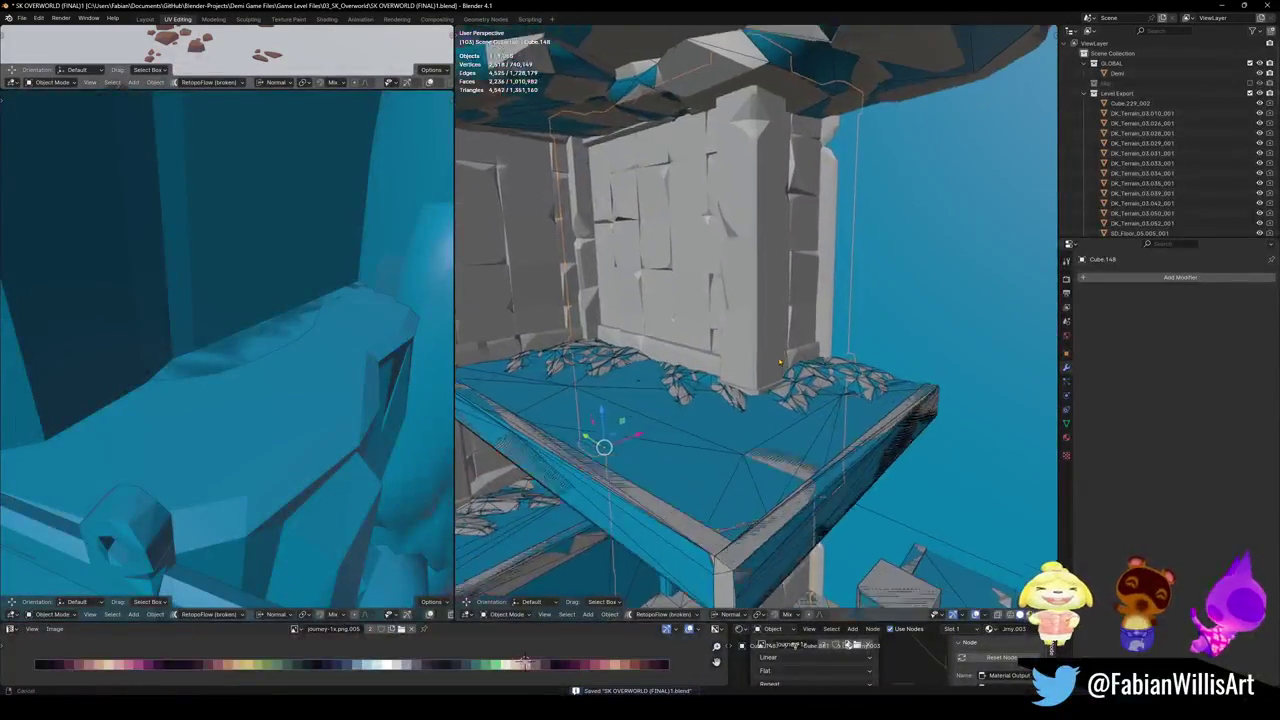
- Reveal Cube.148's hidden wall geometry in Edit Mode and frame it
key("Tab")
key("Tab")
key("shift+grave")
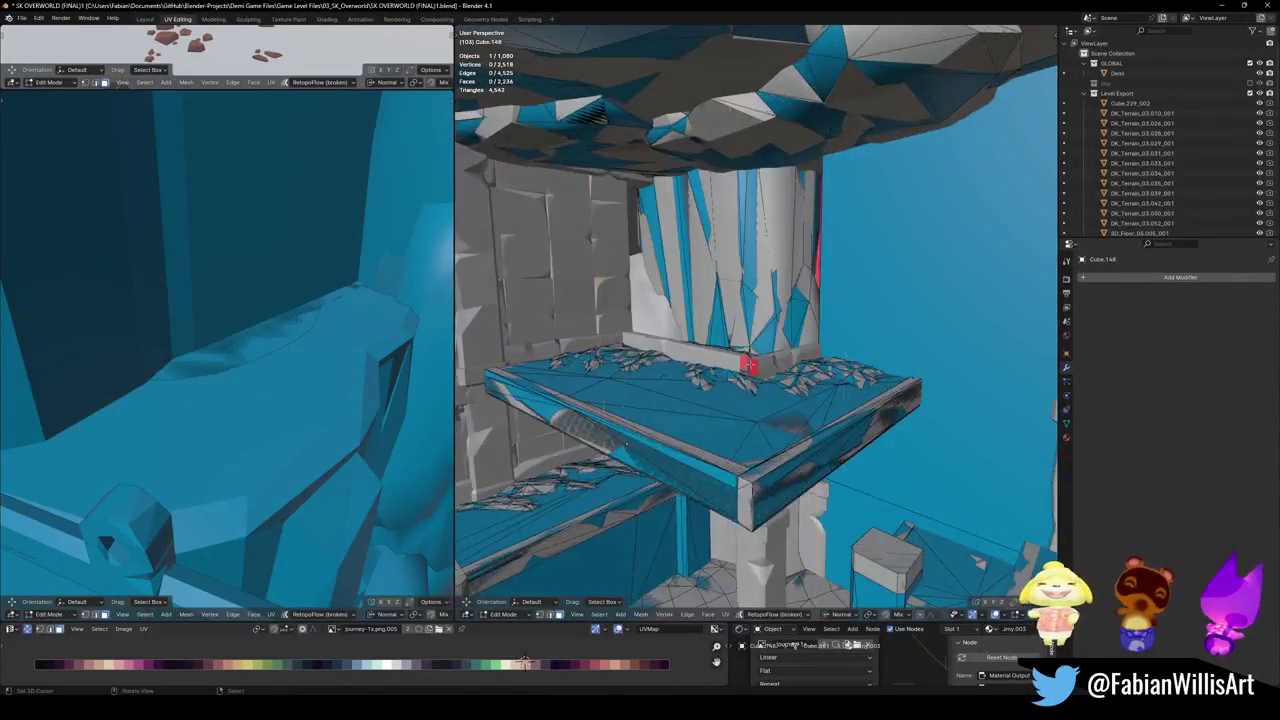
left_click(752, 360)
key("Tab")
key("alt+h")
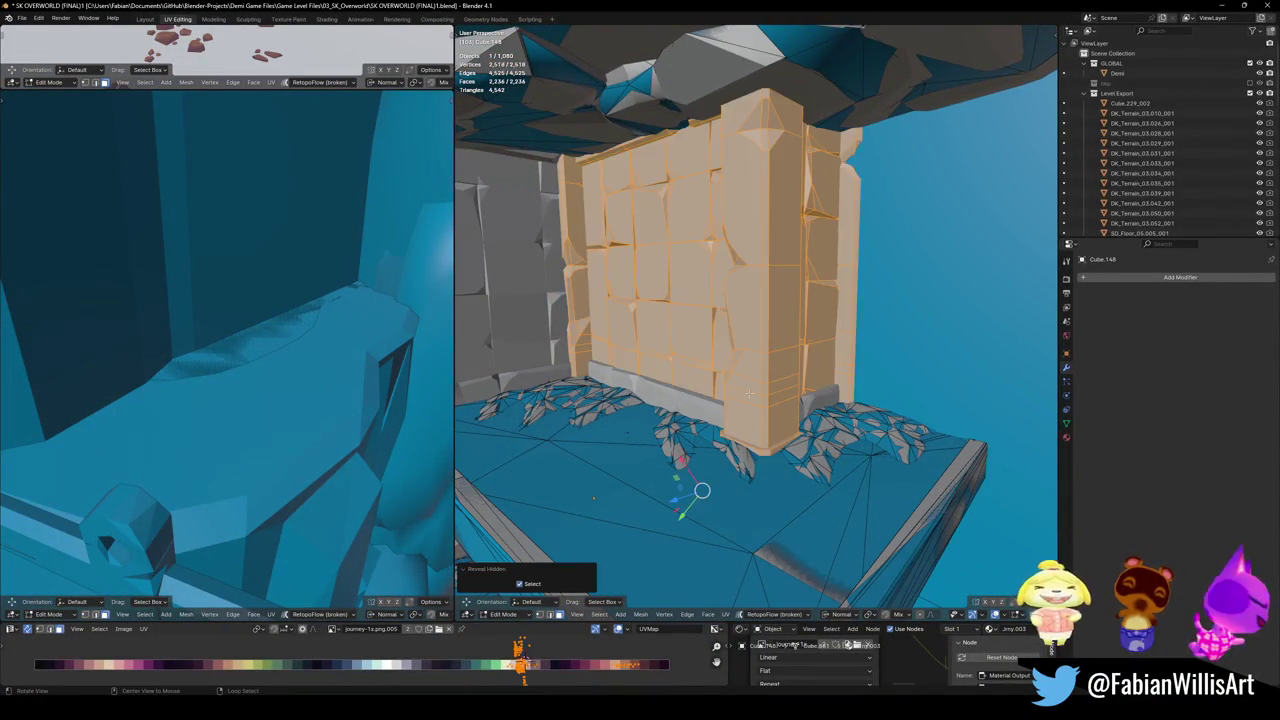
key("KP_Decimal")
- Isolate Cube.148 in Local View and select one linked face island of the wall
key("KP_Divide")
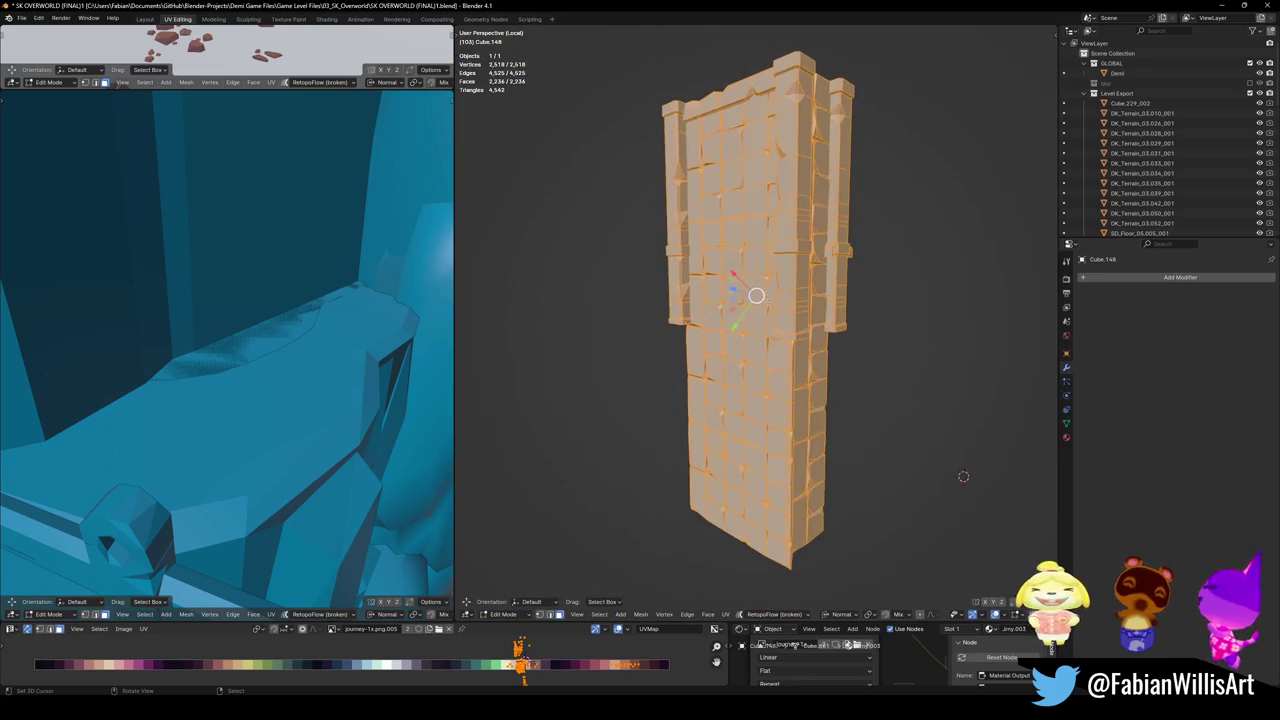
middle_click_drag(963, 476, 900, 470)
key("alt+a")
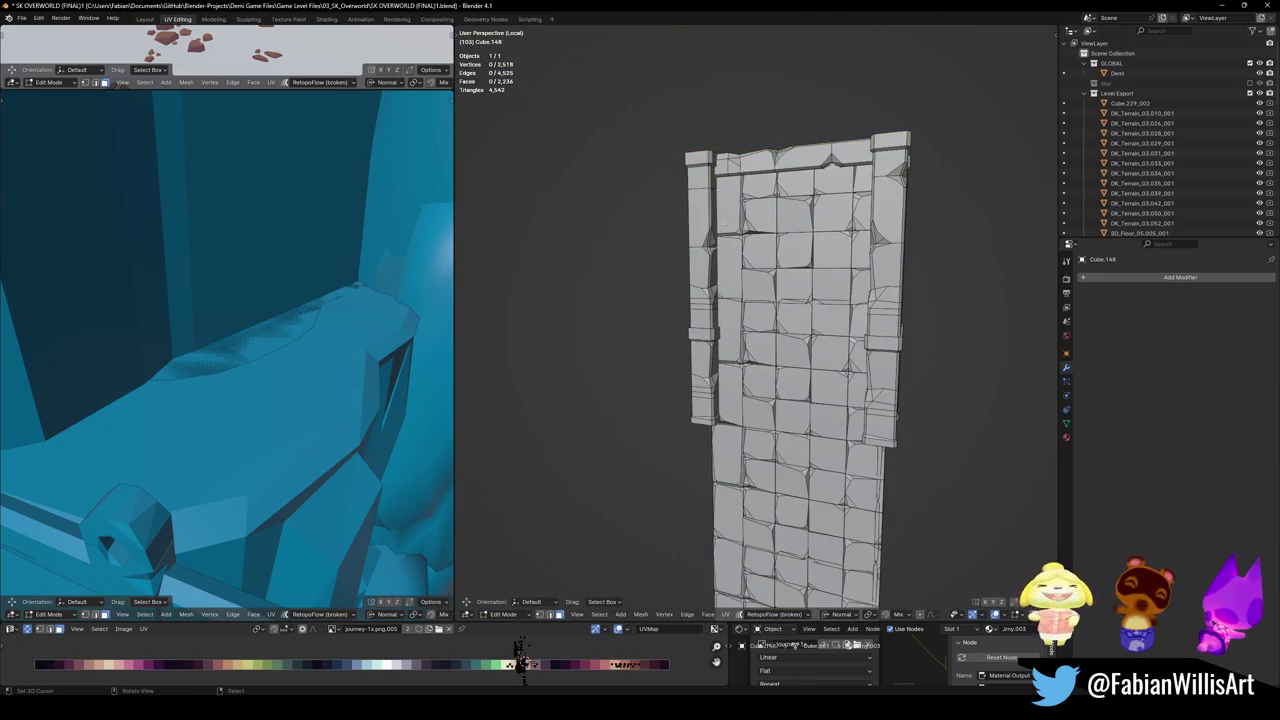
key("l")
scroll(733, 220, "down", 2)
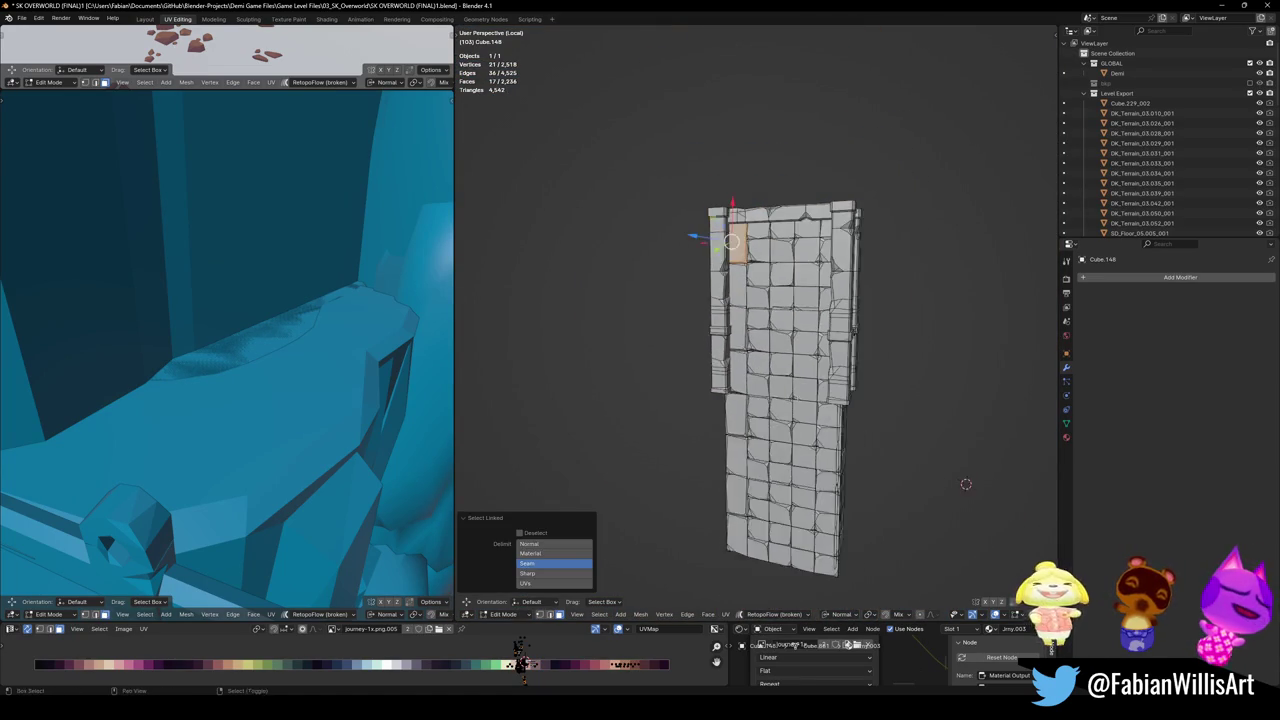
middle_click_drag(733, 220, 728, 191)
- Add the wall's edge strips to the selection and generate a convex hull collider
key("l")
key("l")
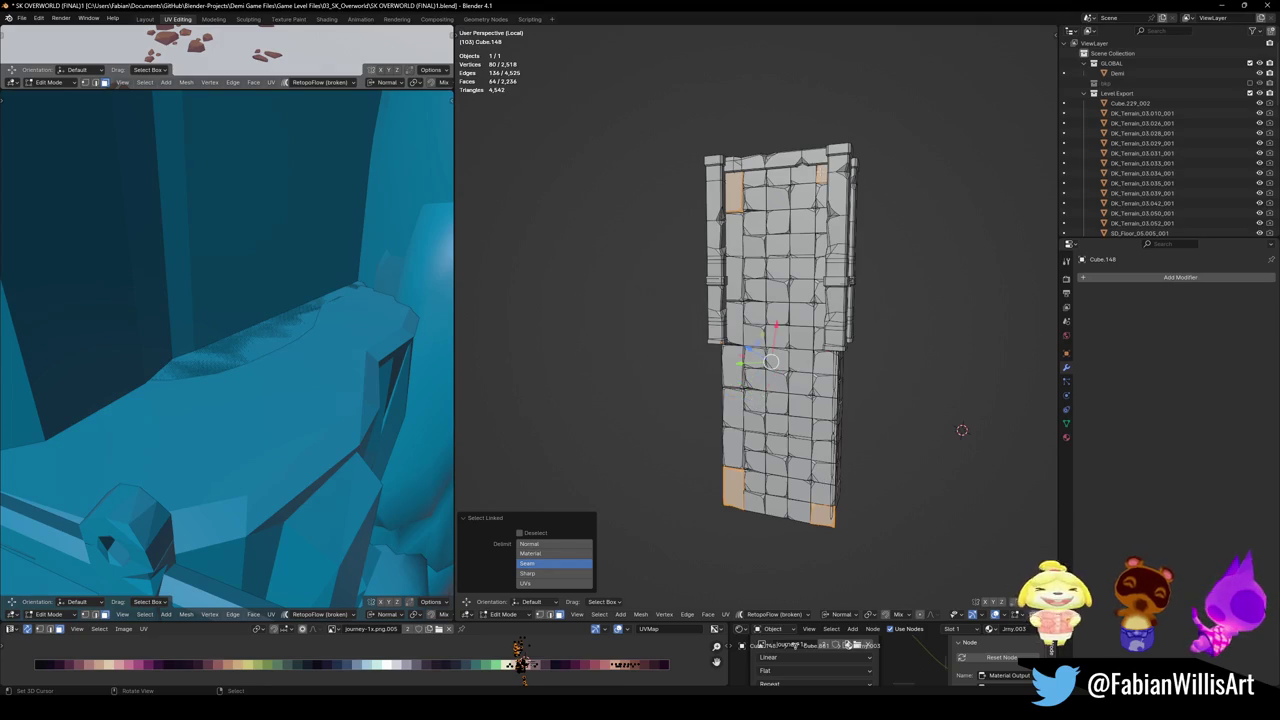
key("shift+c")
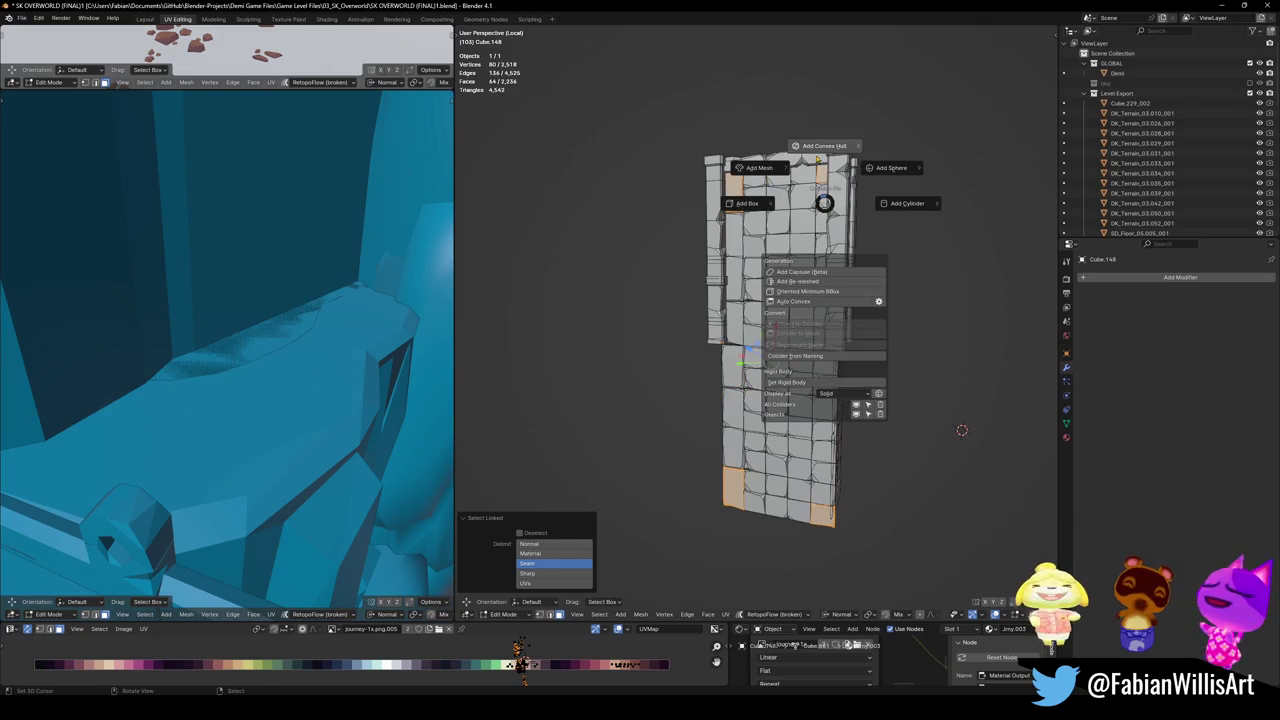
left_click(824, 146)
left_click(824, 146)
scroll(823, 220, "up", 2)
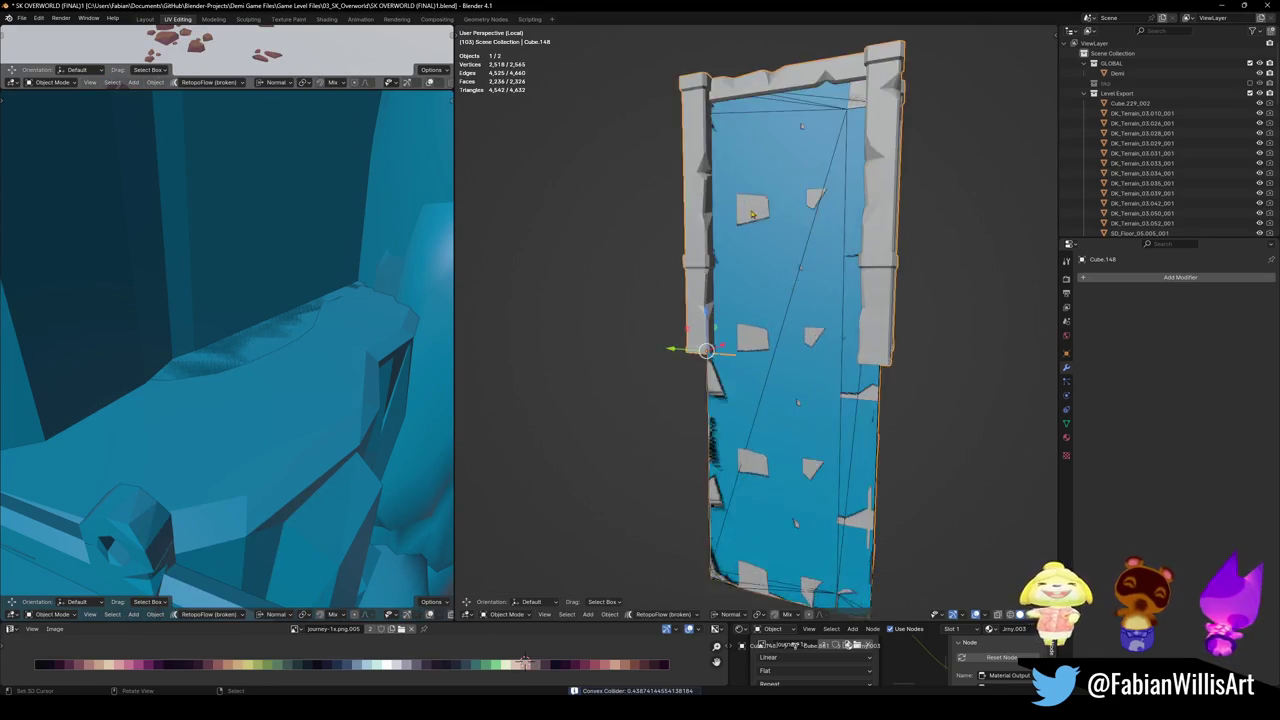
middle_click_drag(823, 220, 823, 220)
- Select the left pillar strip, right pillar segments and top beam, and wrap them in a convex hull
key("l")
key("l")
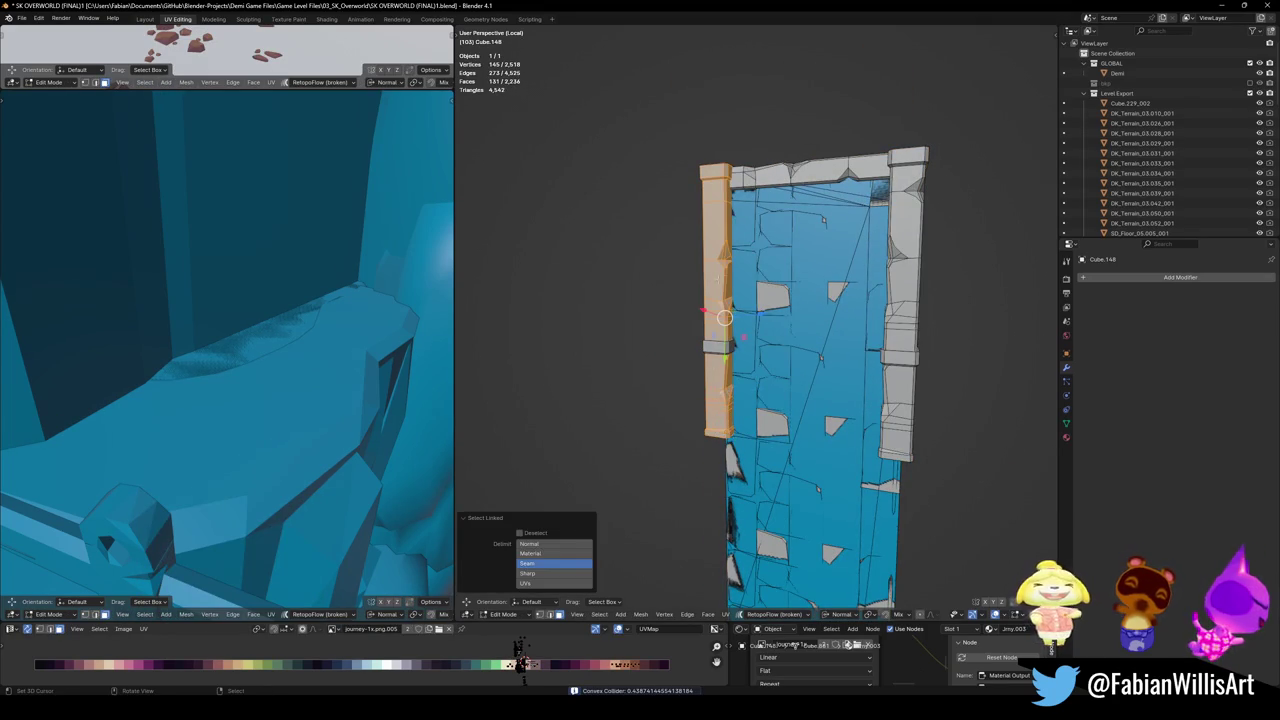
key("l")
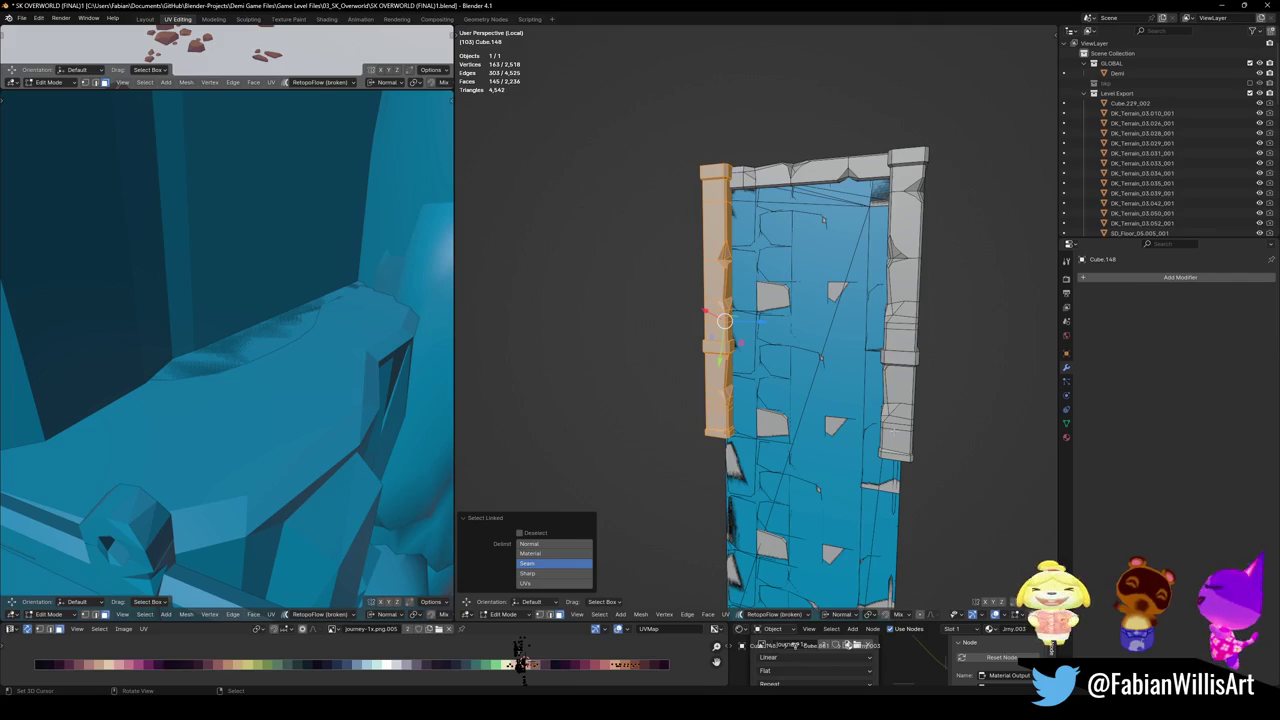
key("l")
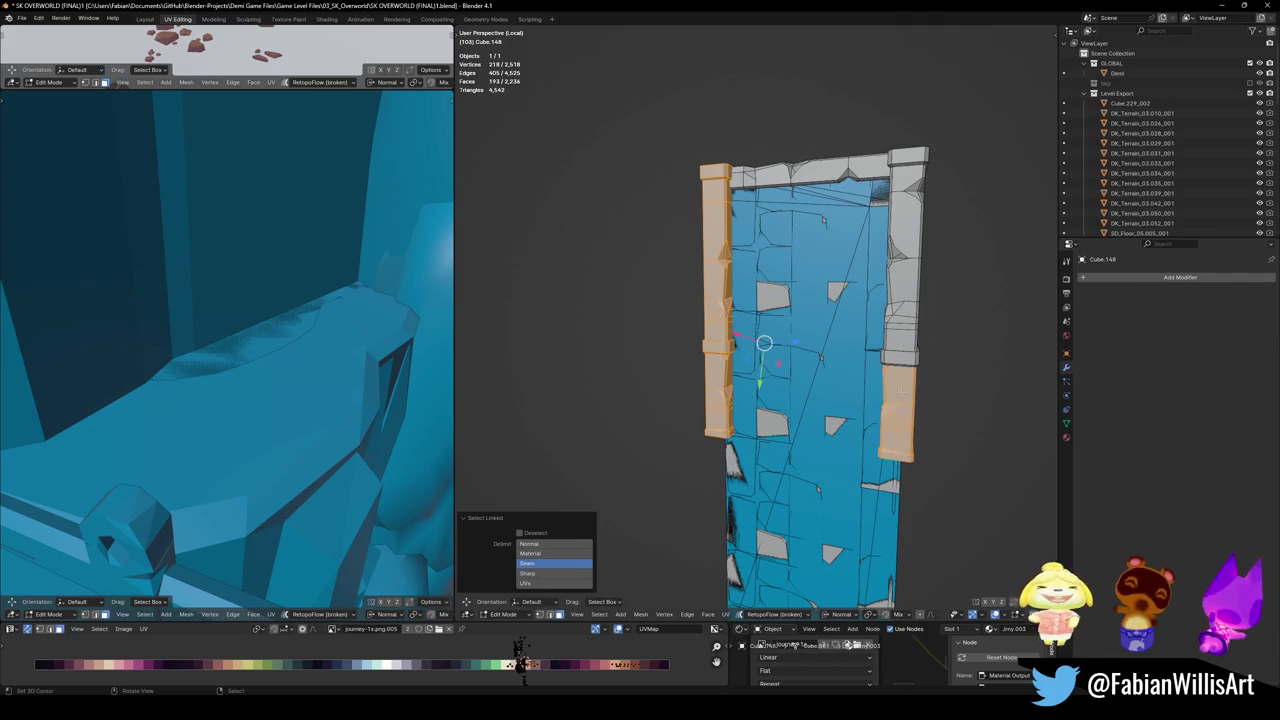
key("ctrl+l")
key("ctrl+l")
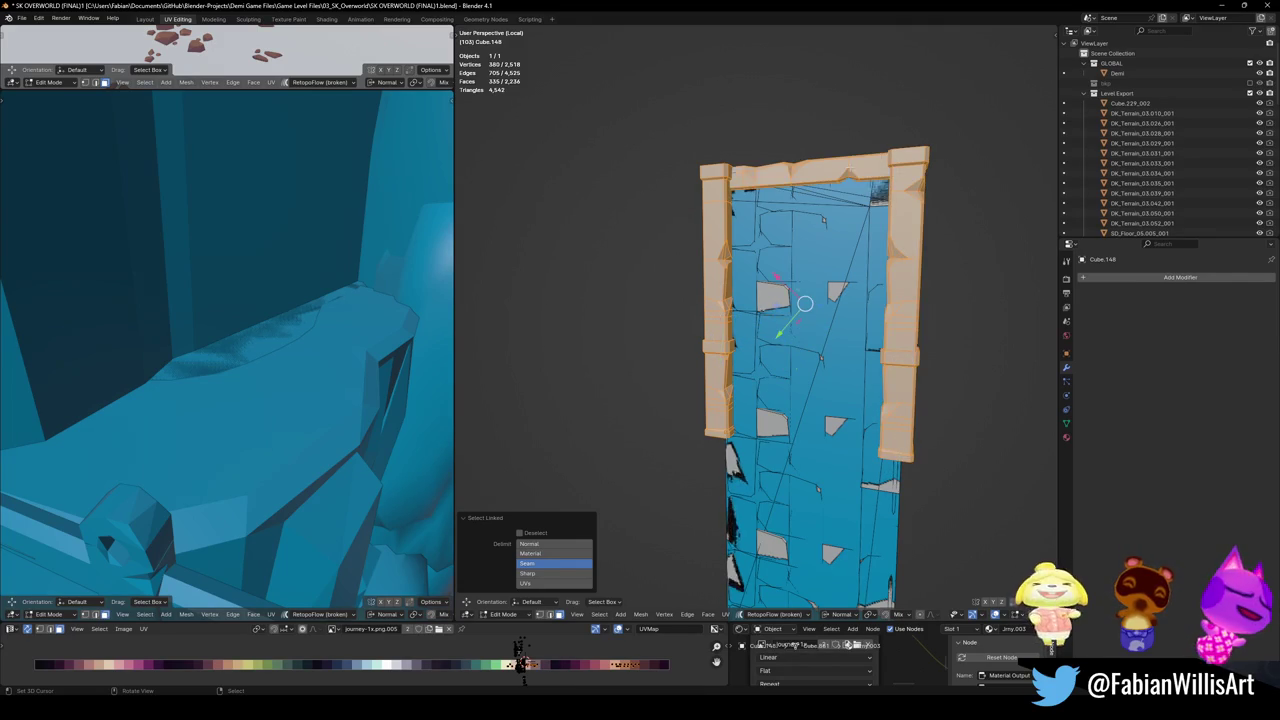
key("shift+c")
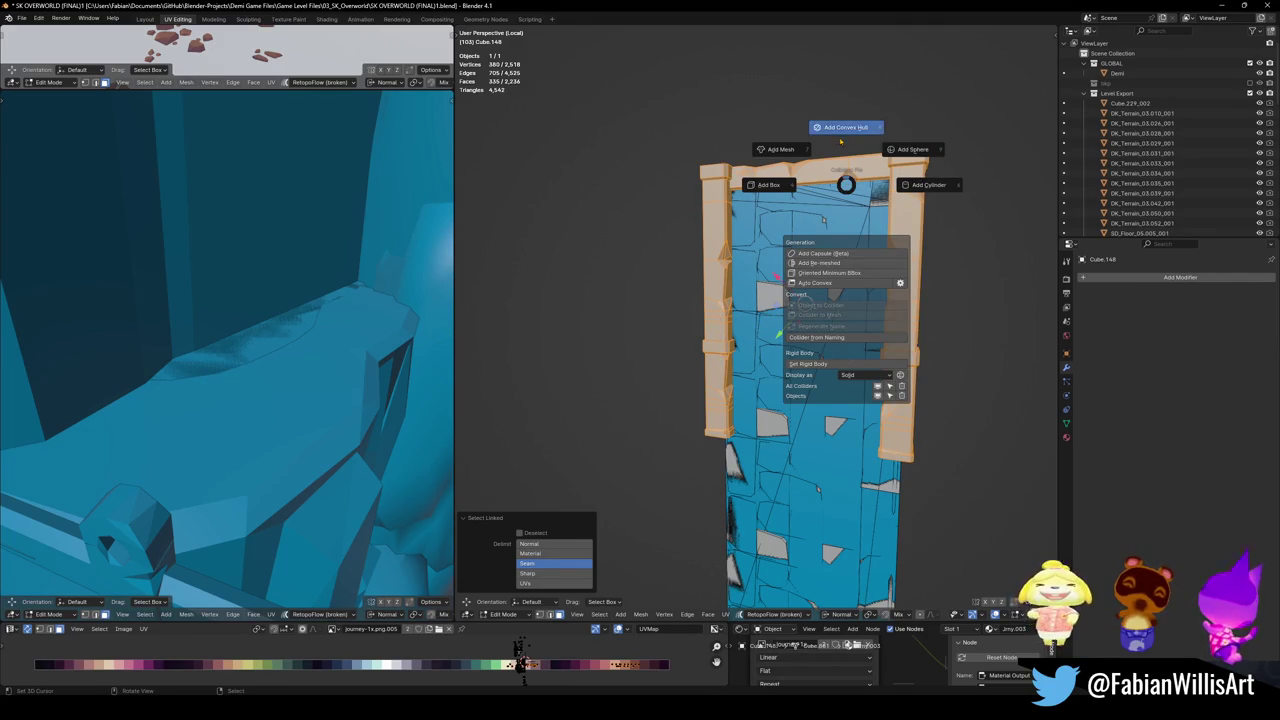
left_click(840, 132)
left_click(839, 136)
mouse_move(839, 136)
middle_mouse_down()
mouse_move(794, 350)
mouse_move(722, 419)
middle_mouse_up()
- Select both pillars with their top cap, add a convex hull collider, and save
key("Tab")
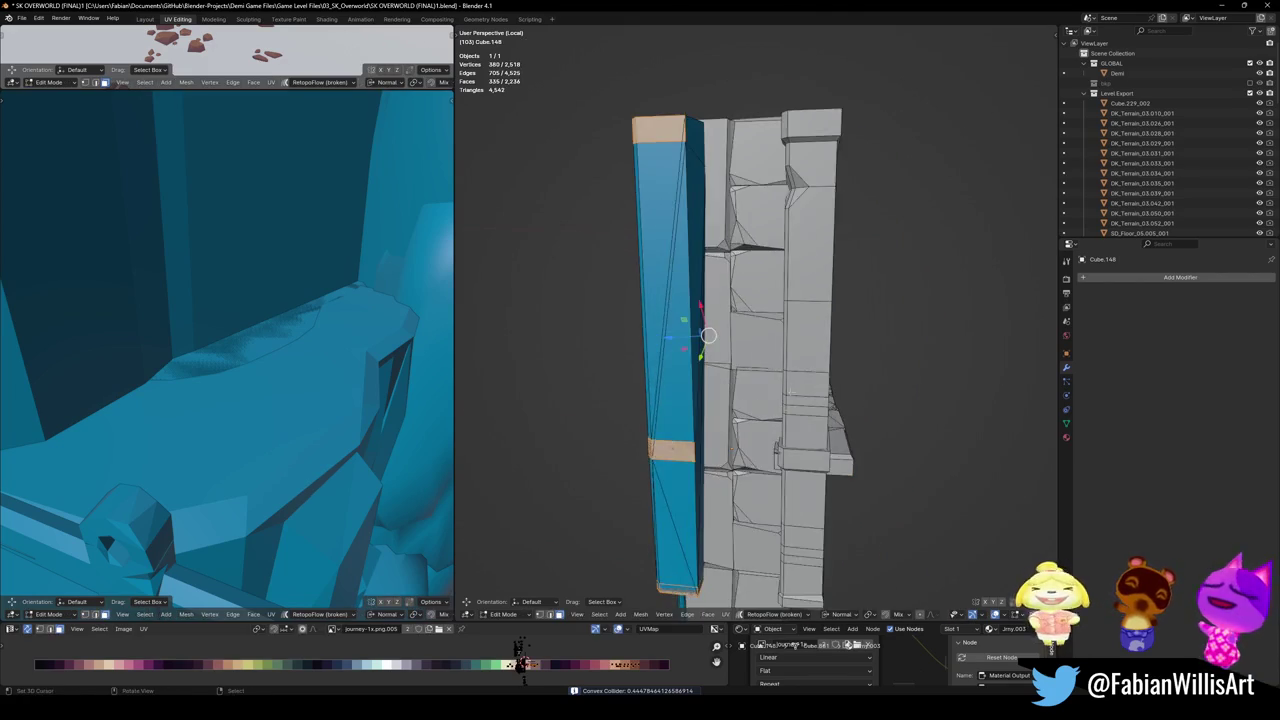
key("l")
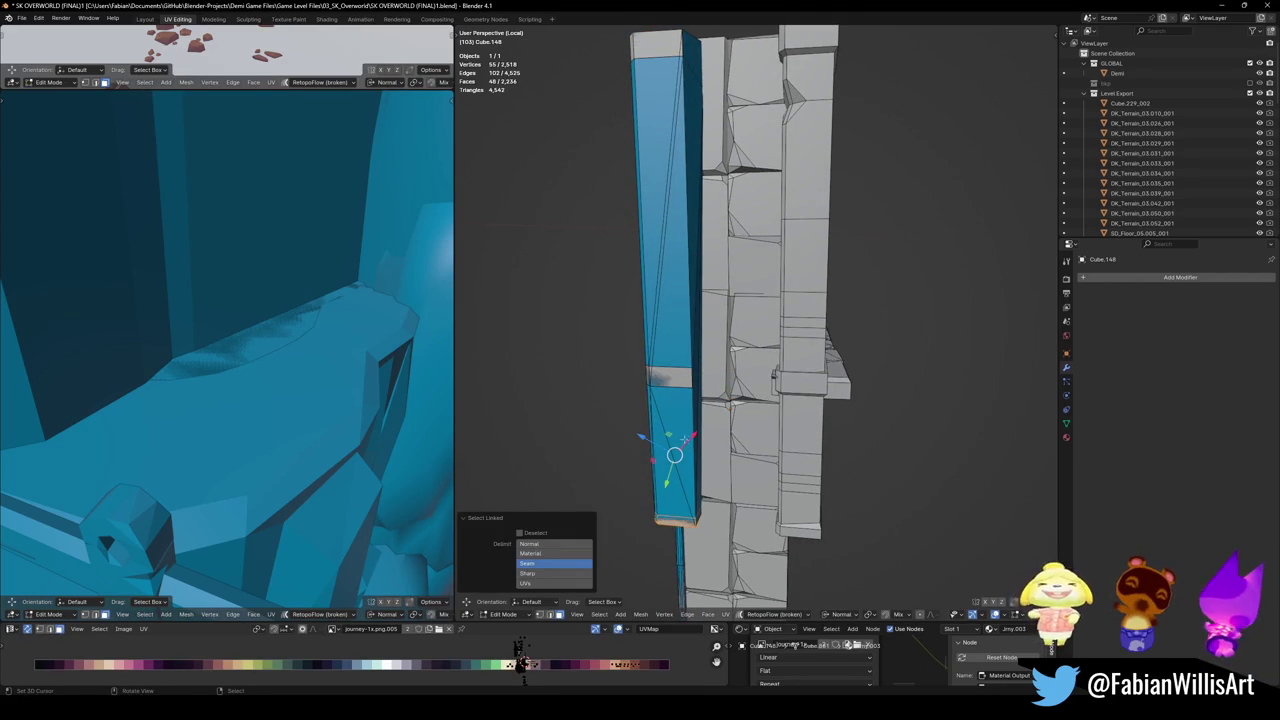
key("l")
key("l")
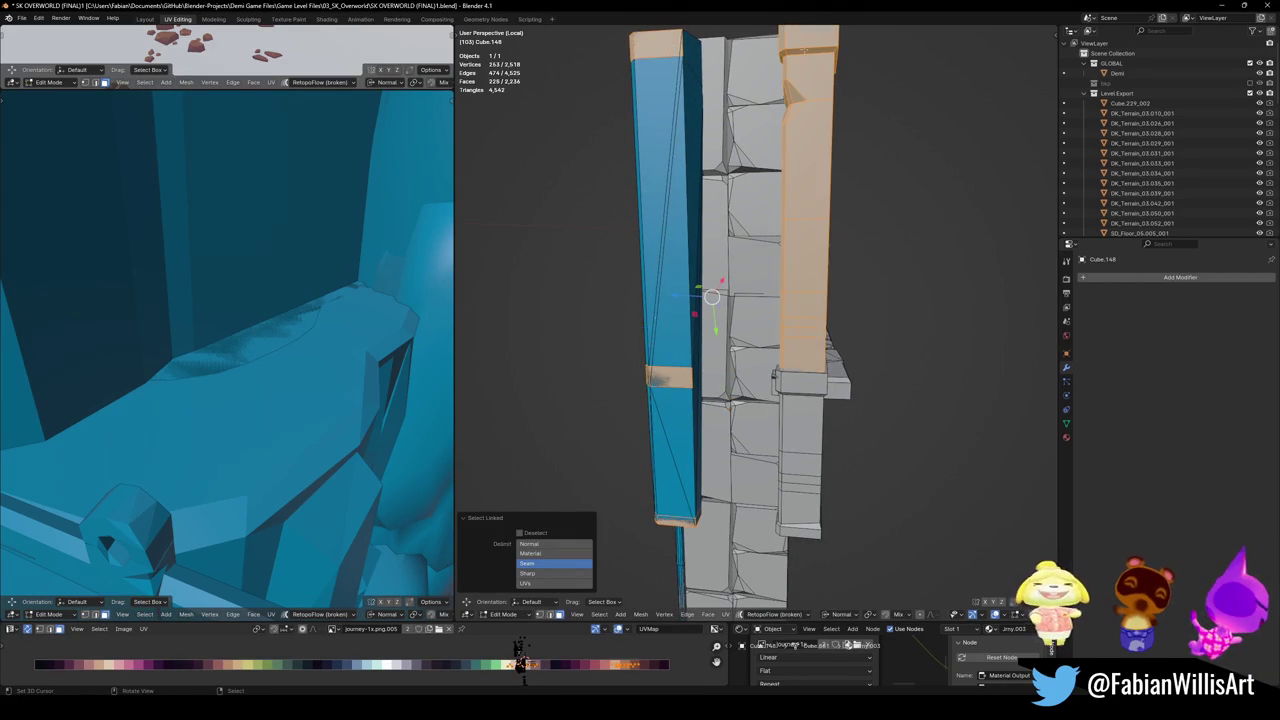
key("l")
key("l")
key("shift+c")
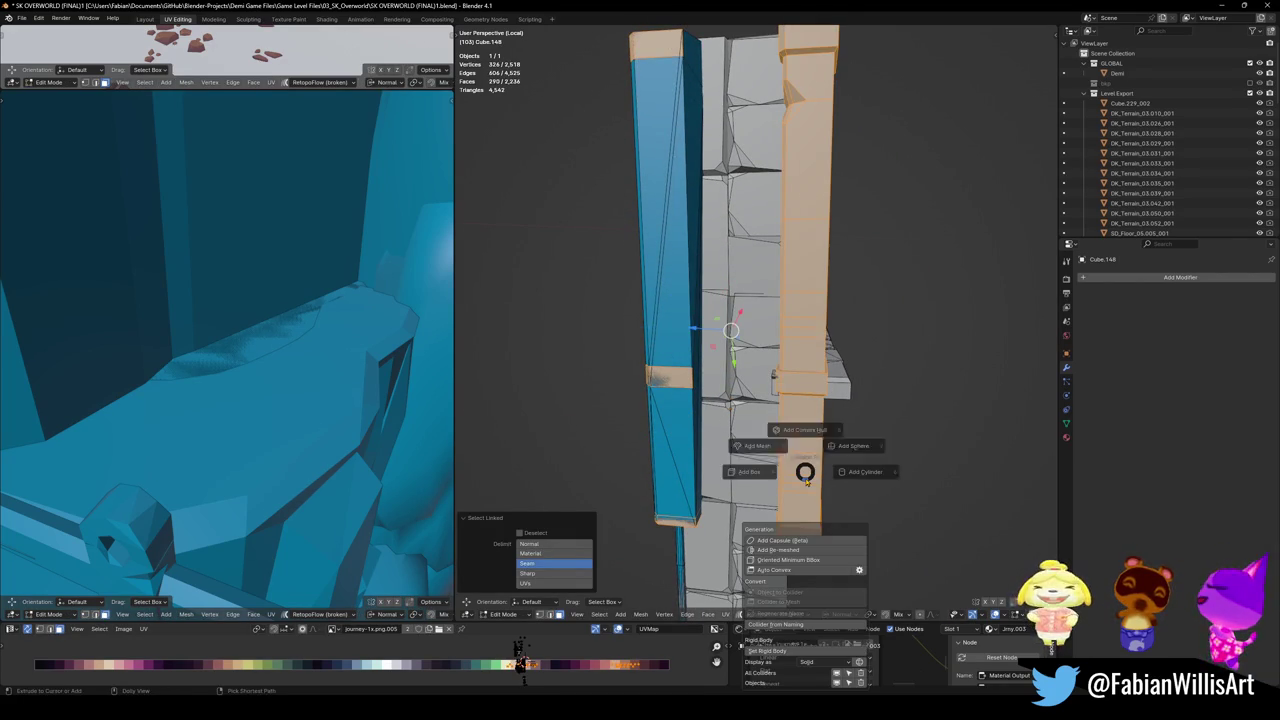
left_click(800, 416)
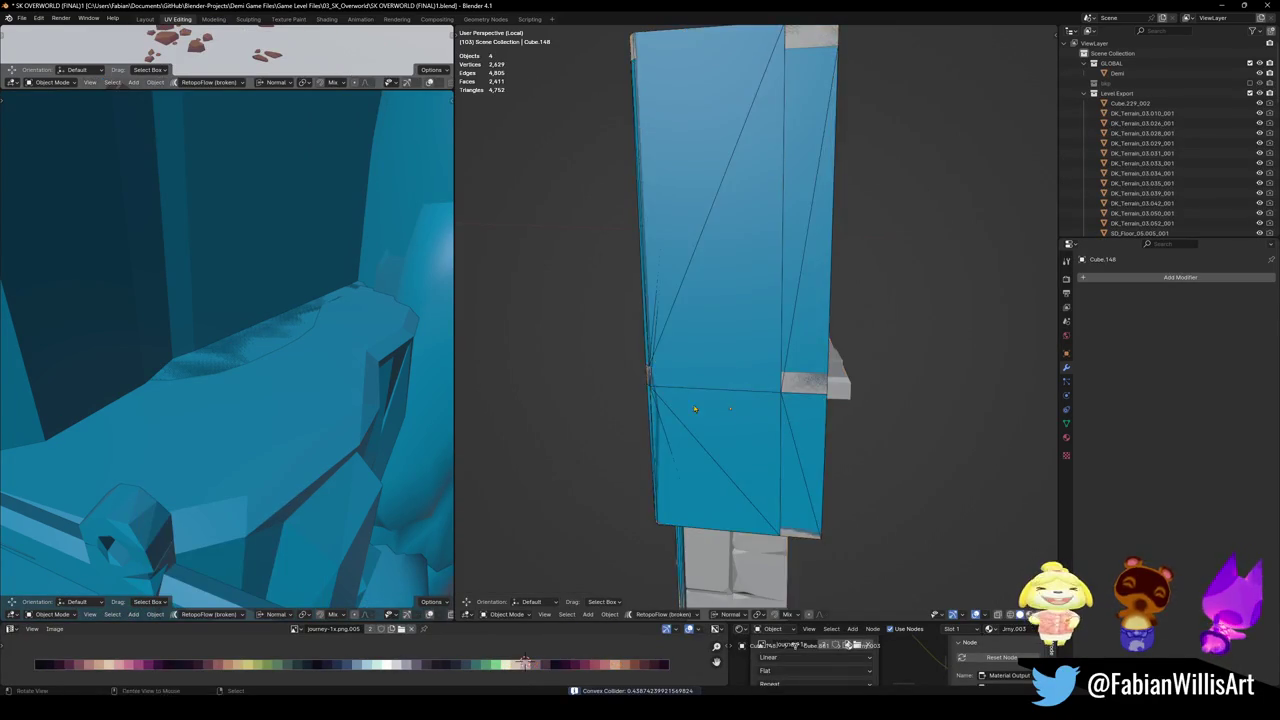
middle_click_drag(752, 417, 825, 320)
key("ctrl+s")
- Leave Local View and select the UCX_Cube.148_001 collider
key("KP_Divide")
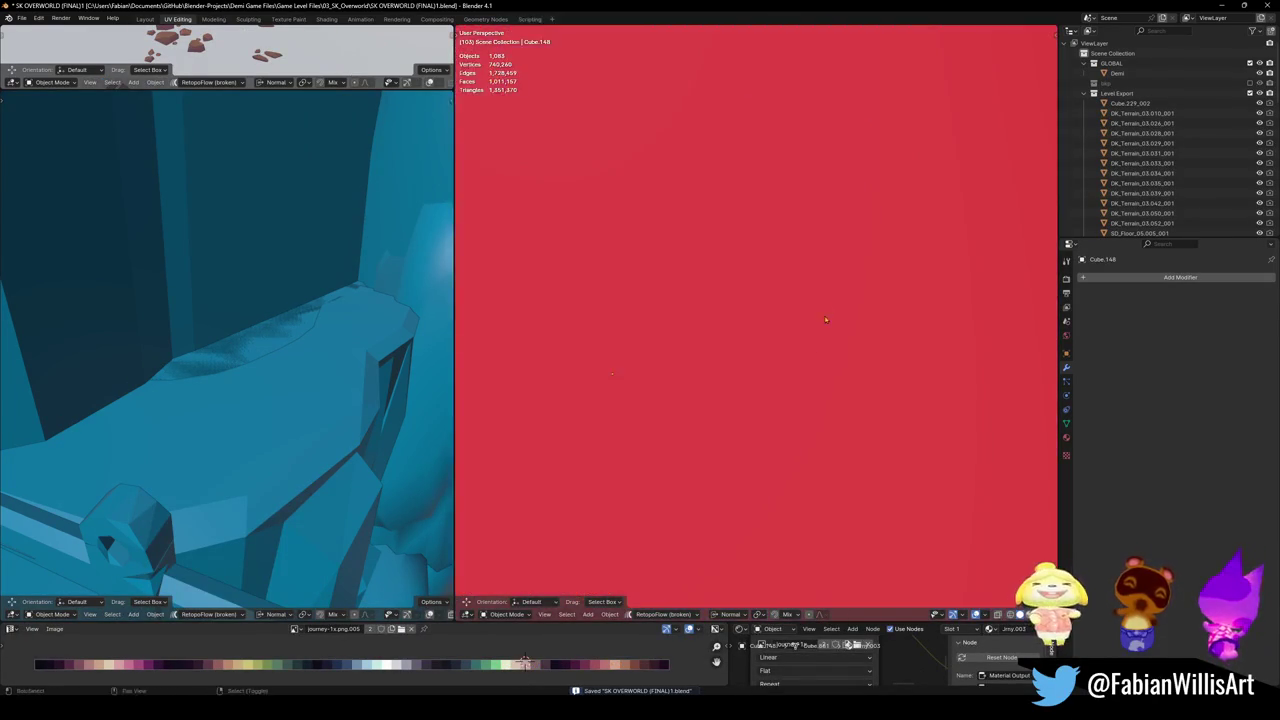
scroll(825, 320, "down", 5)
left_click(686, 237)
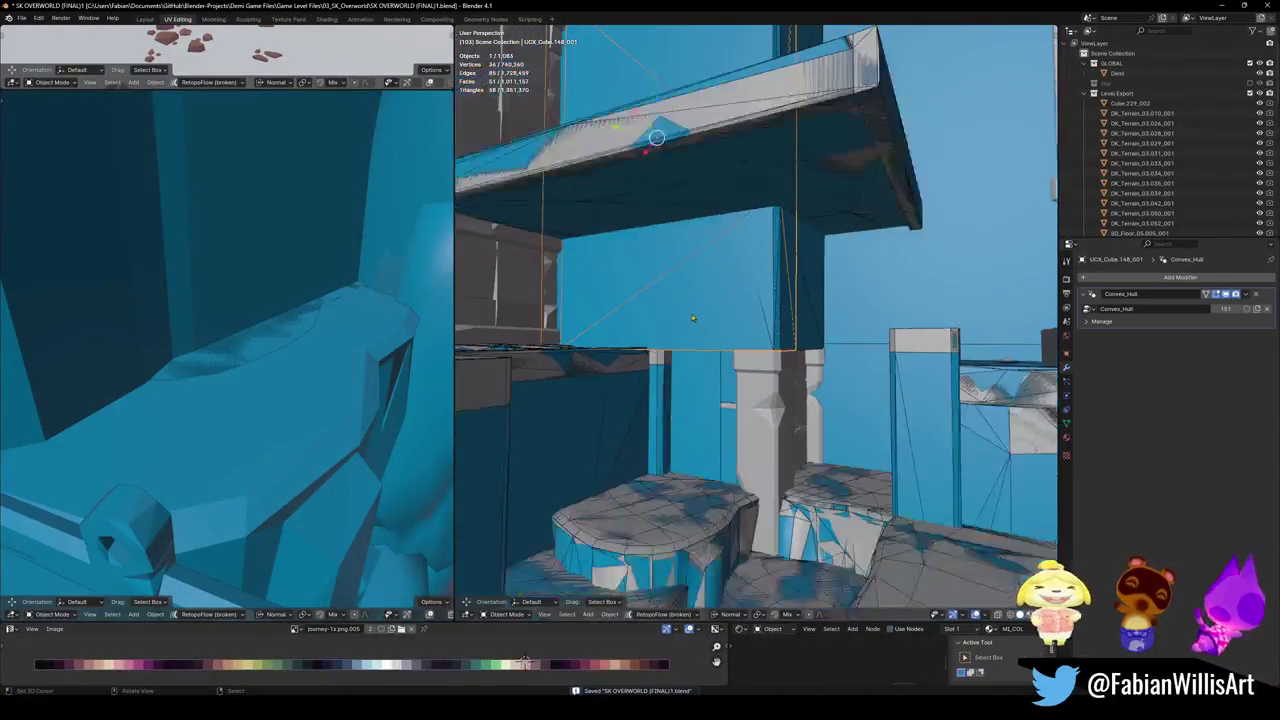
middle_click_drag(686, 237, 700, 245)
mouse_move(796, 463)
middle_mouse_down()
mouse_move(783, 471)
mouse_move(803, 419)
mouse_move(786, 430)
middle_mouse_up()
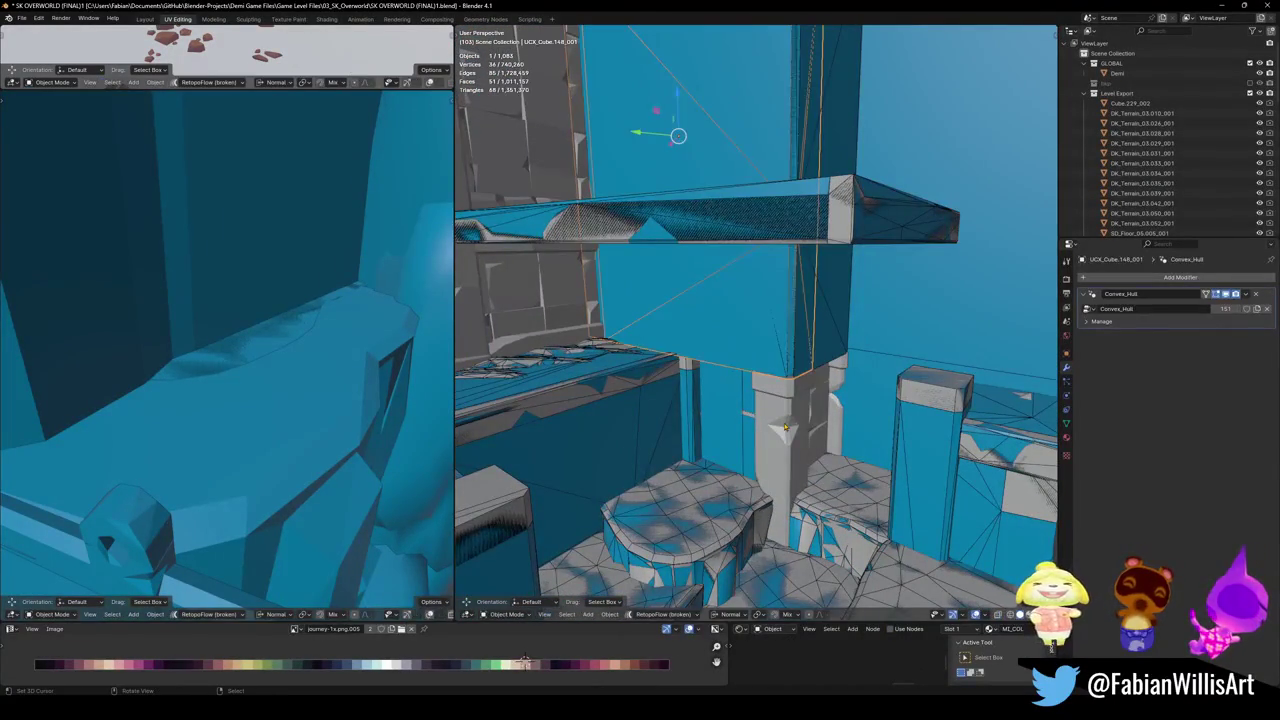
- Briefly enter Edit Mode on floor piece SD_Floor_05.014, then return to Object Mode
left_click(786, 430)
key("Tab")
key("alt+a")
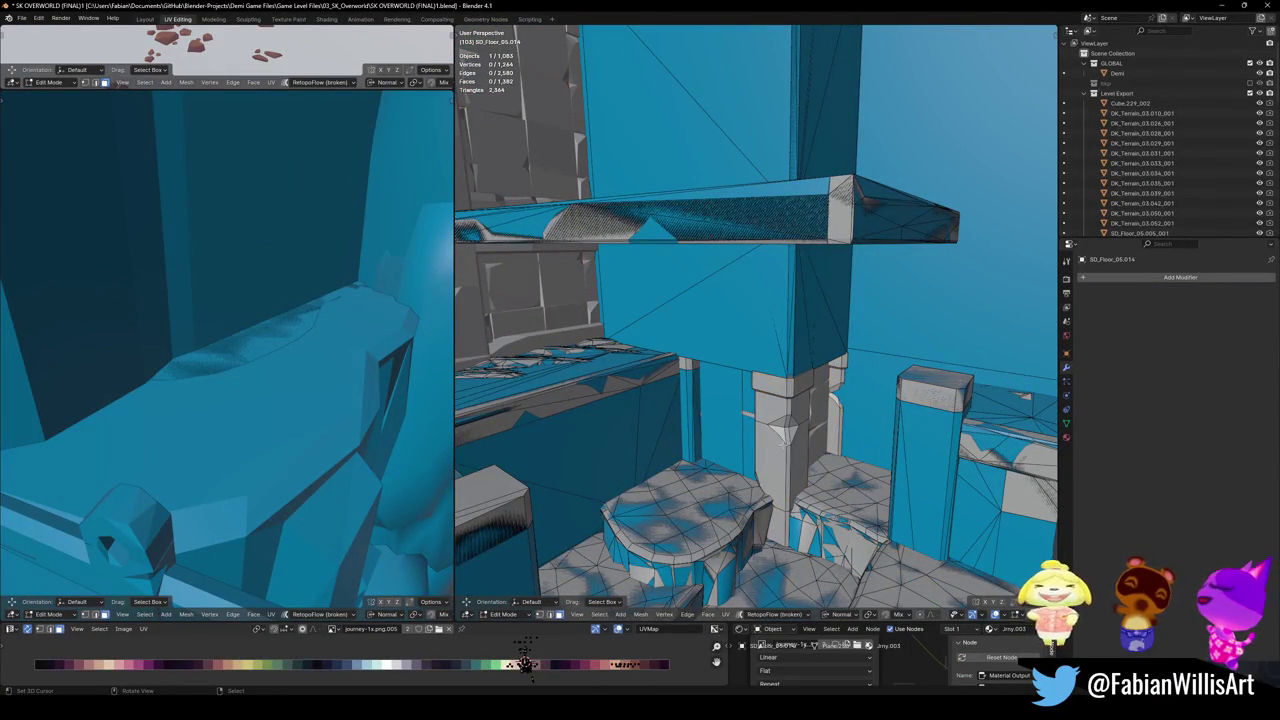
key("KP_Divide")
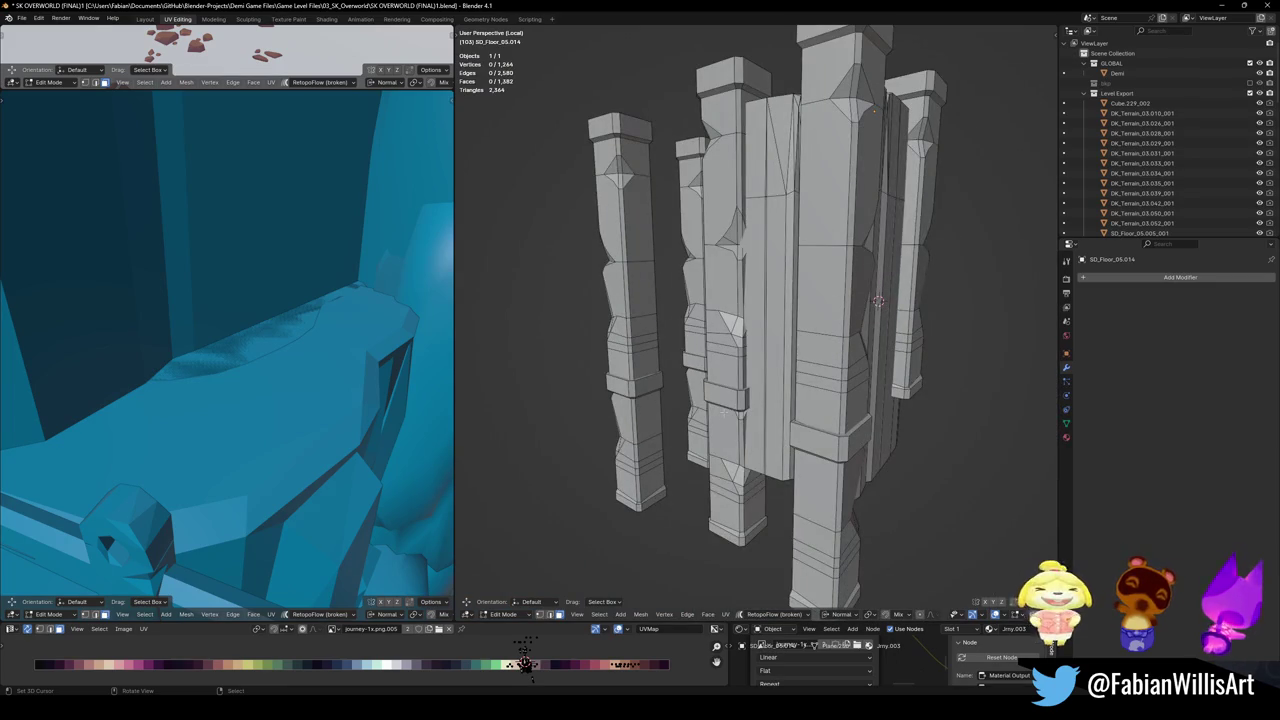
key("KP_Divide")
key("Tab")
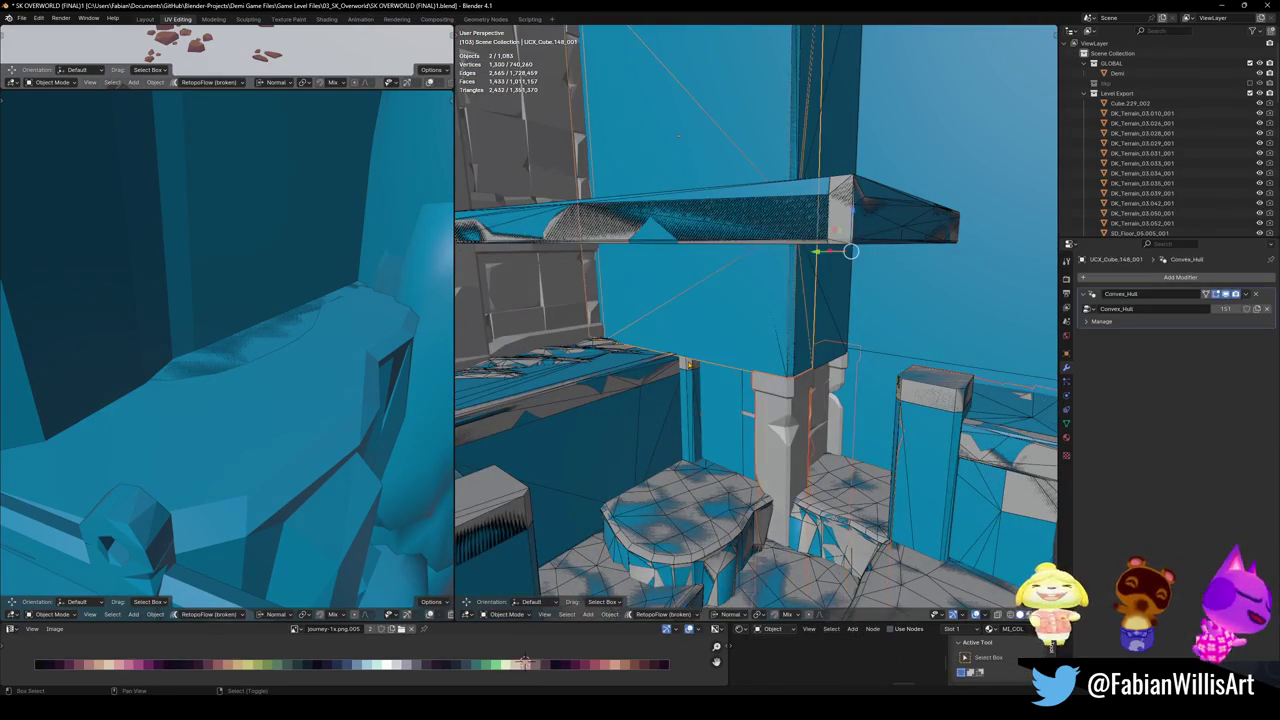
- Select the existing collider on the pillar and delete it
left_click(690, 368)
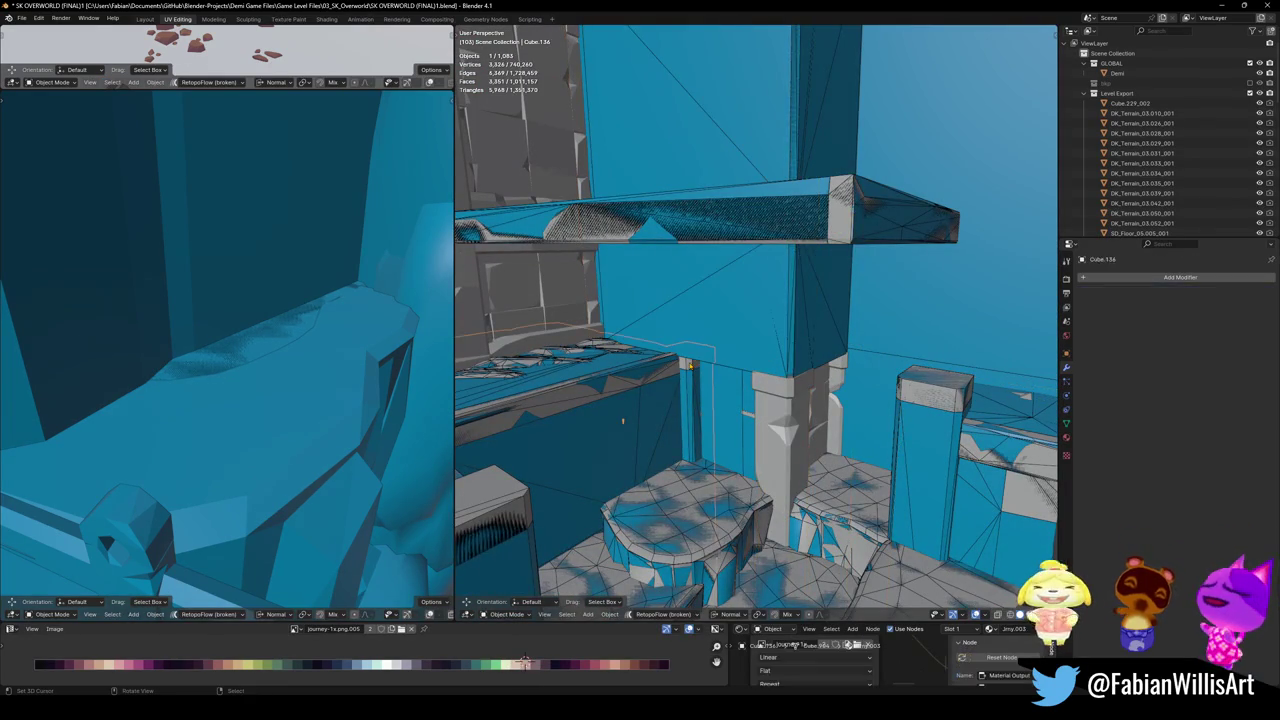
left_click(749, 354)
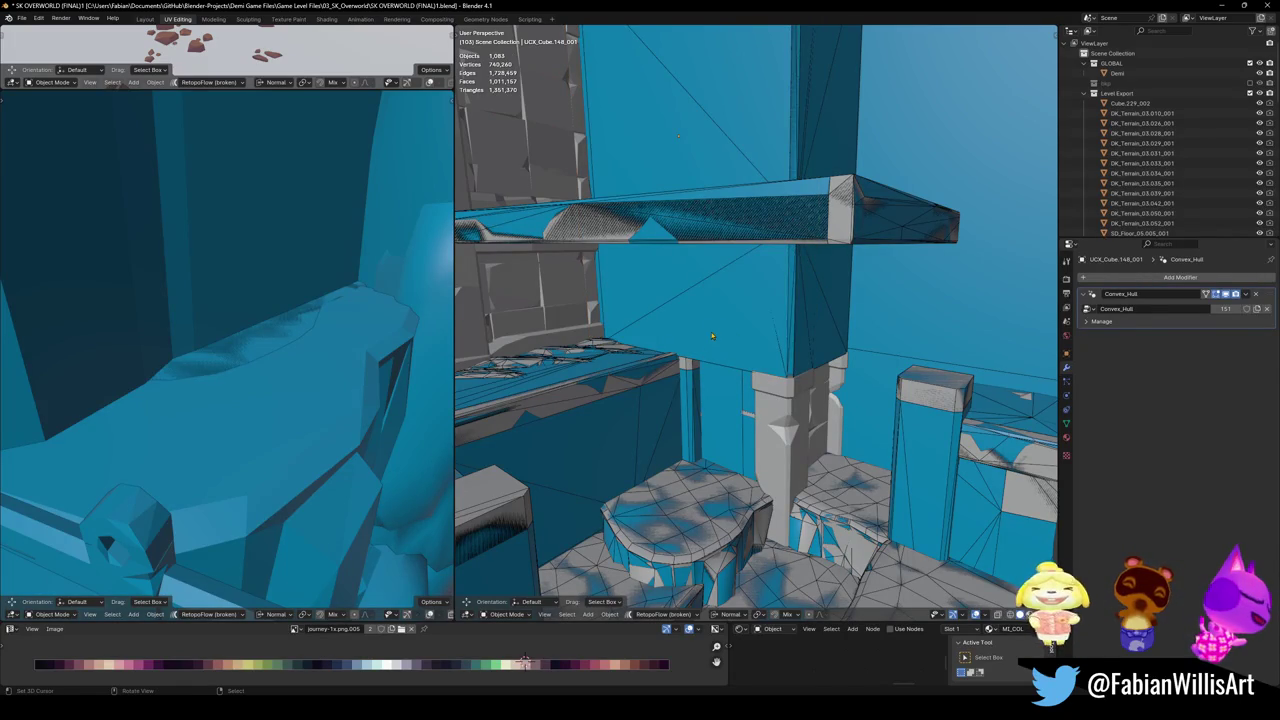
key("Delete")
scroll(735, 340, "up", 2)
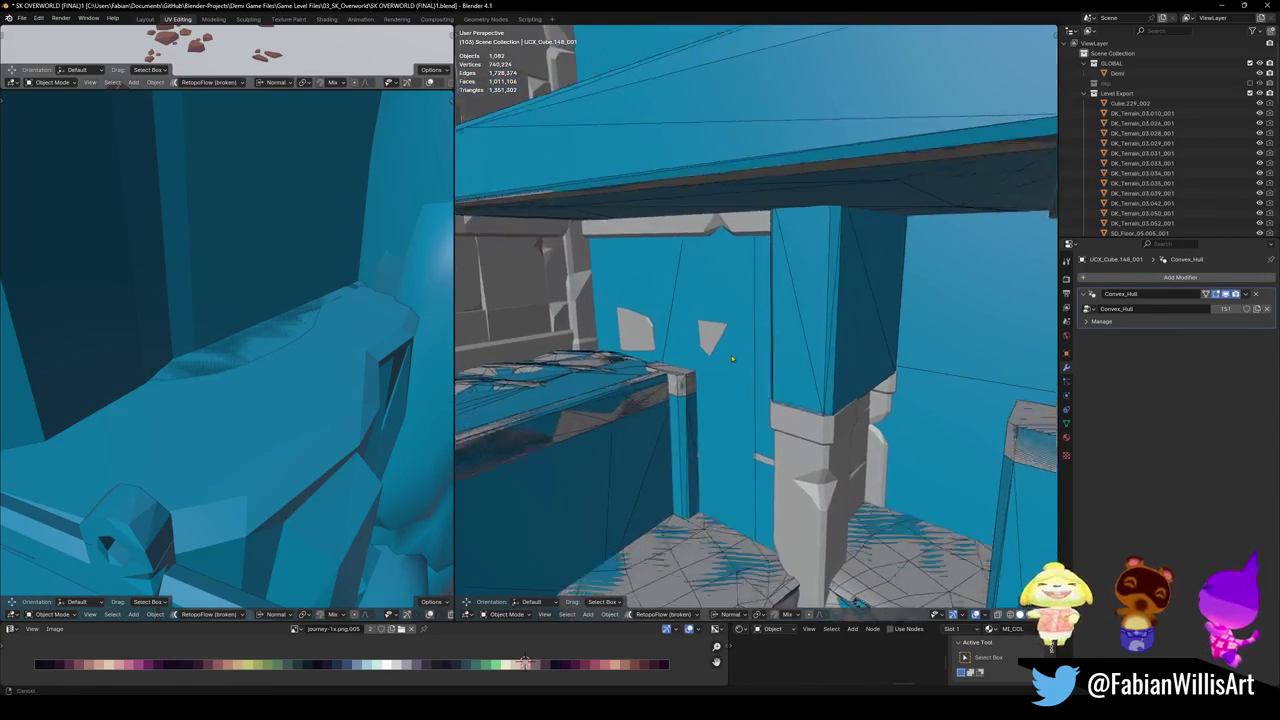
scroll(748, 346, "up", 2)
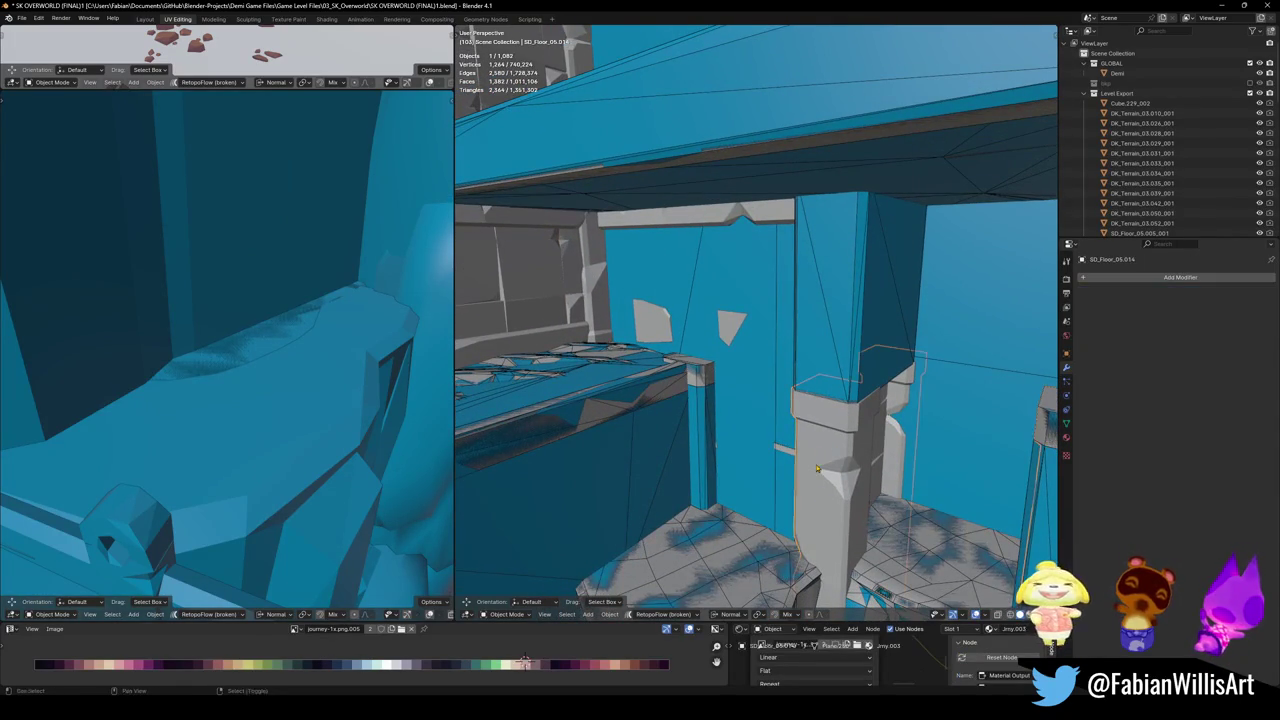
scroll(825, 450, "up", 2)
- Reveal and re-hide the hidden objects, then delete the leftover pillar collider
key("alt+h")
key("ctrl+z")
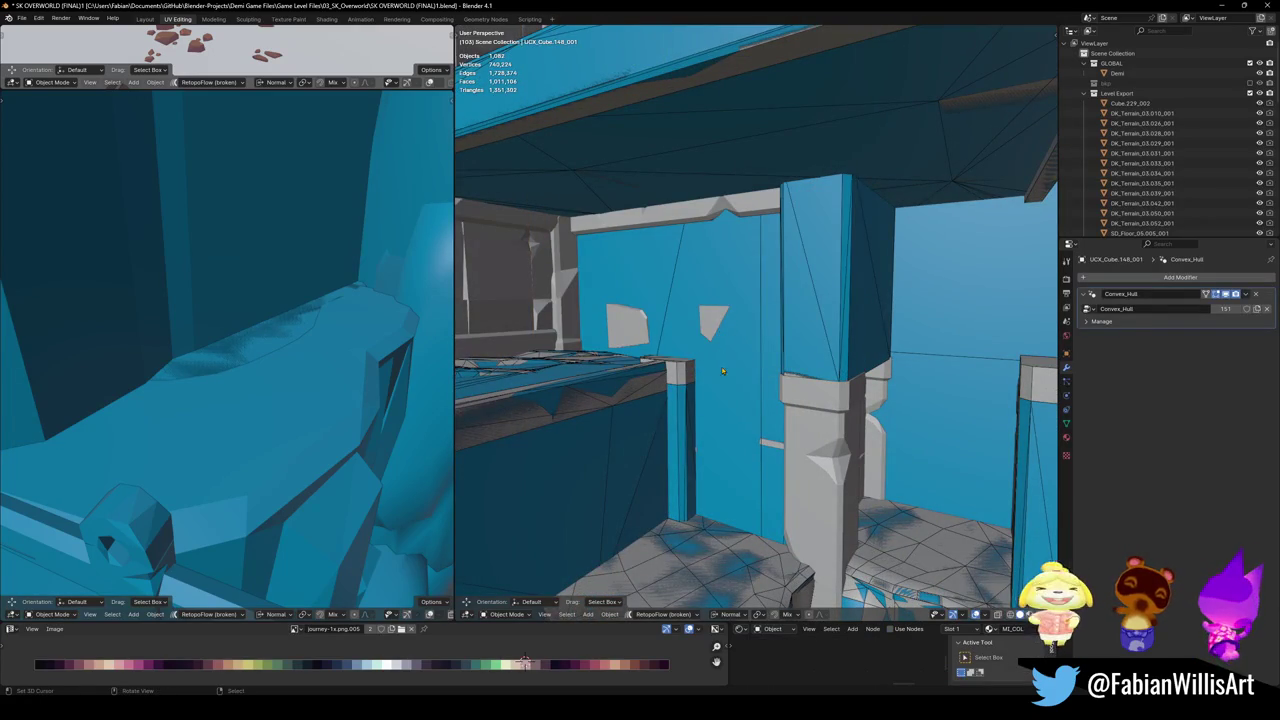
middle_click_drag(722, 350, 747, 389)
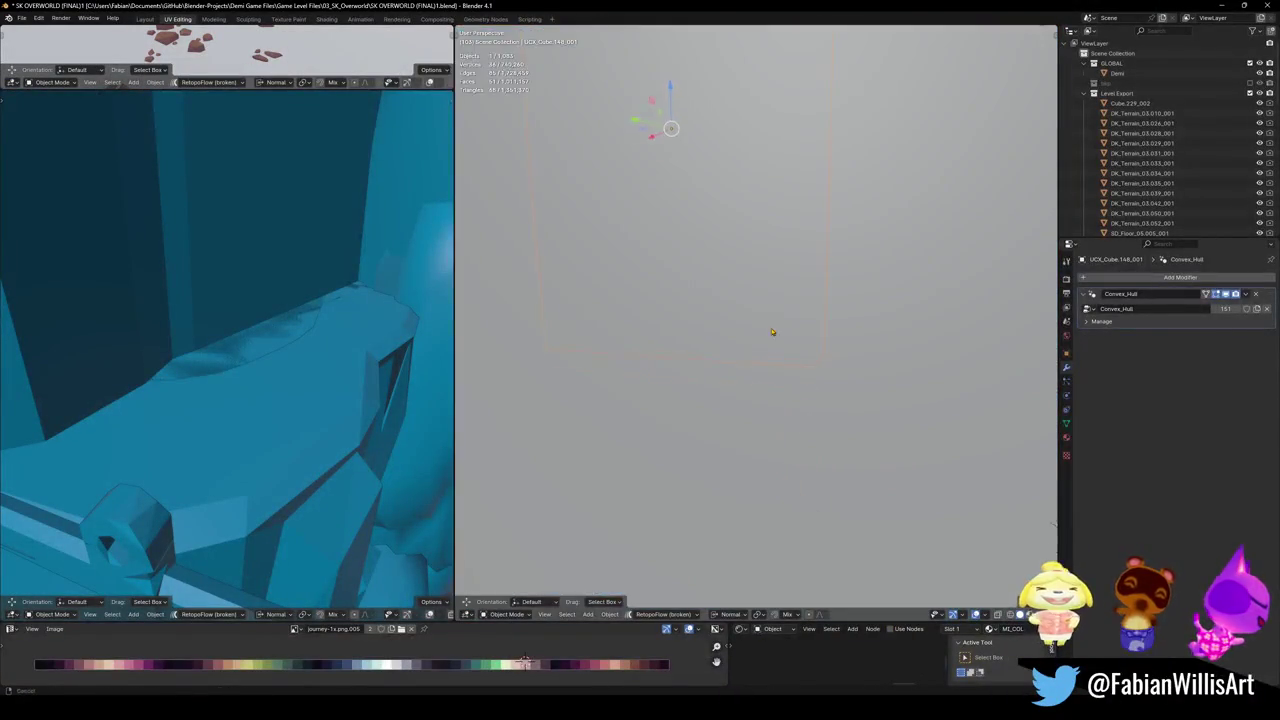
key("Delete")
- Add a convex hull collider for the wall's base ledge
mouse_move(740, 370)
middle_mouse_down()
mouse_move(725, 321)
mouse_move(765, 418)
middle_mouse_up()
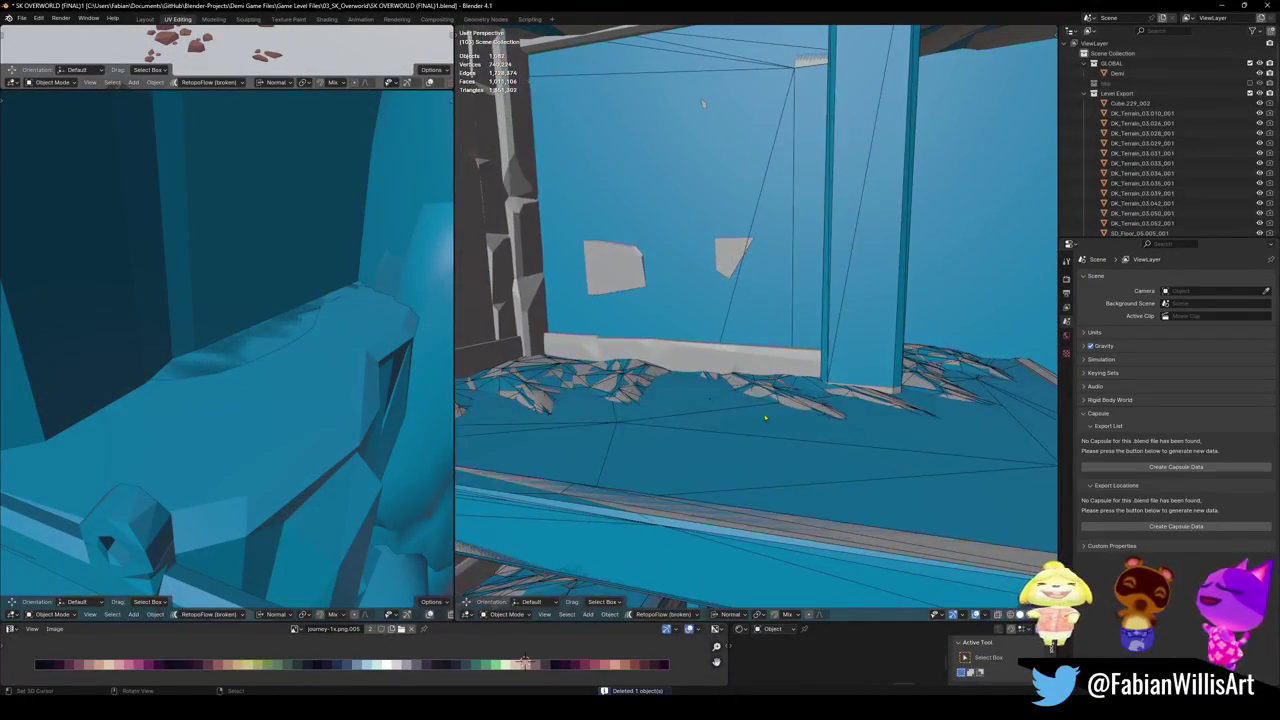
left_click(738, 362)
middle_click_drag(738, 362, 734, 364)
key("shift+alt+c")
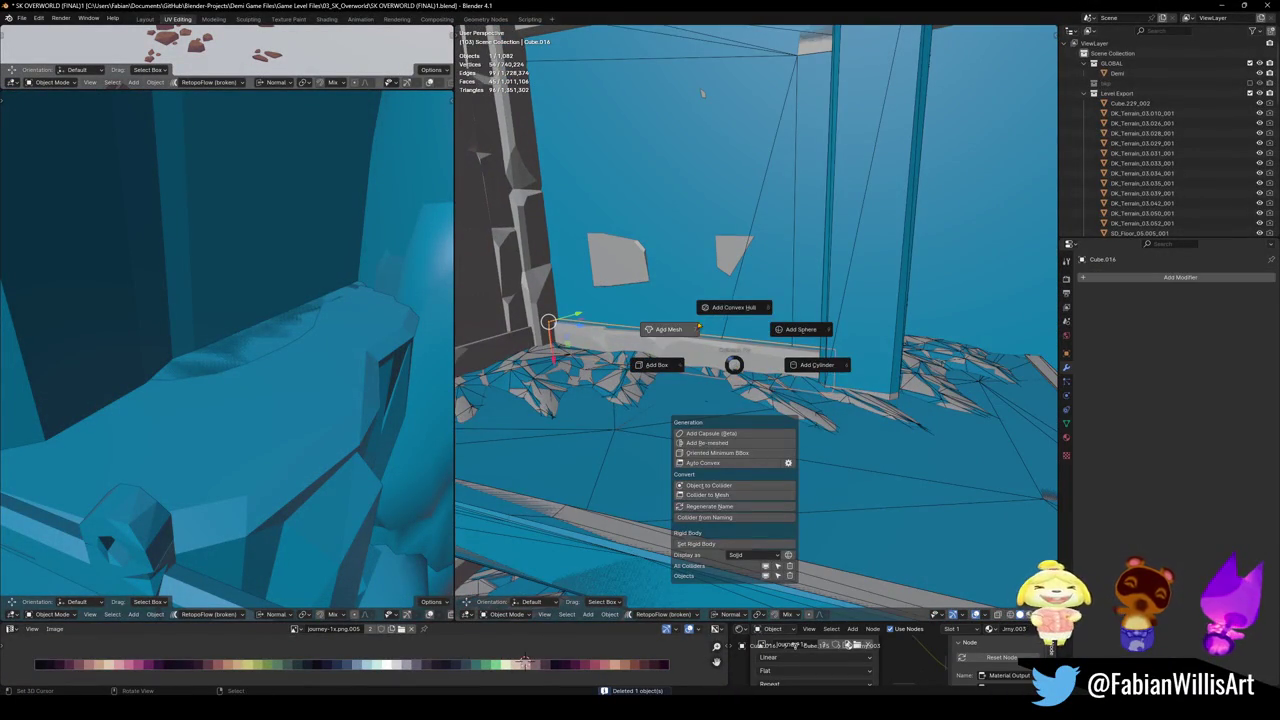
left_click(728, 310)
- Select a linked stone pillar piece of Cube.148 in Edit Mode and give it a convex hull collider
mouse_move(728, 310)
middle_mouse_down()
mouse_move(567, 305)
mouse_move(708, 355)
middle_mouse_up()
key("Tab")
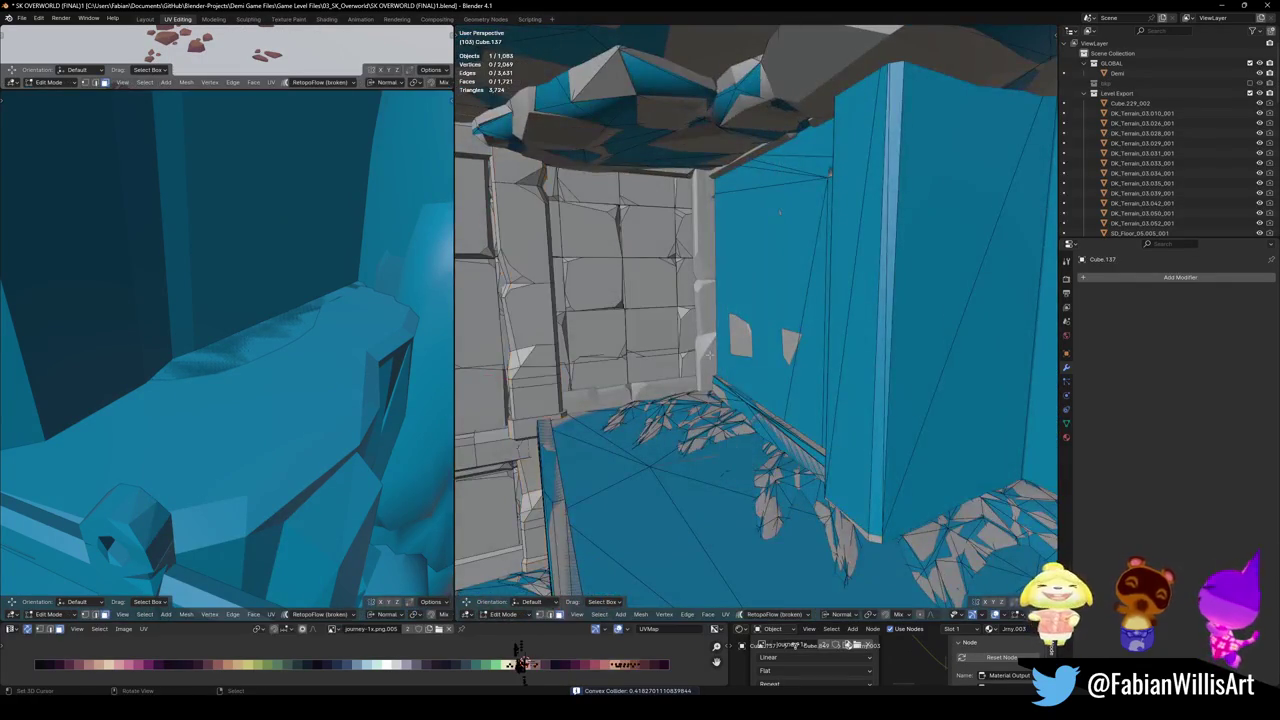
key("a")
key("Tab")
left_click(704, 362)
key("Tab")
key("alt+a")
key("k")
key("Escape")
key("l")
key("shift+alt+c")
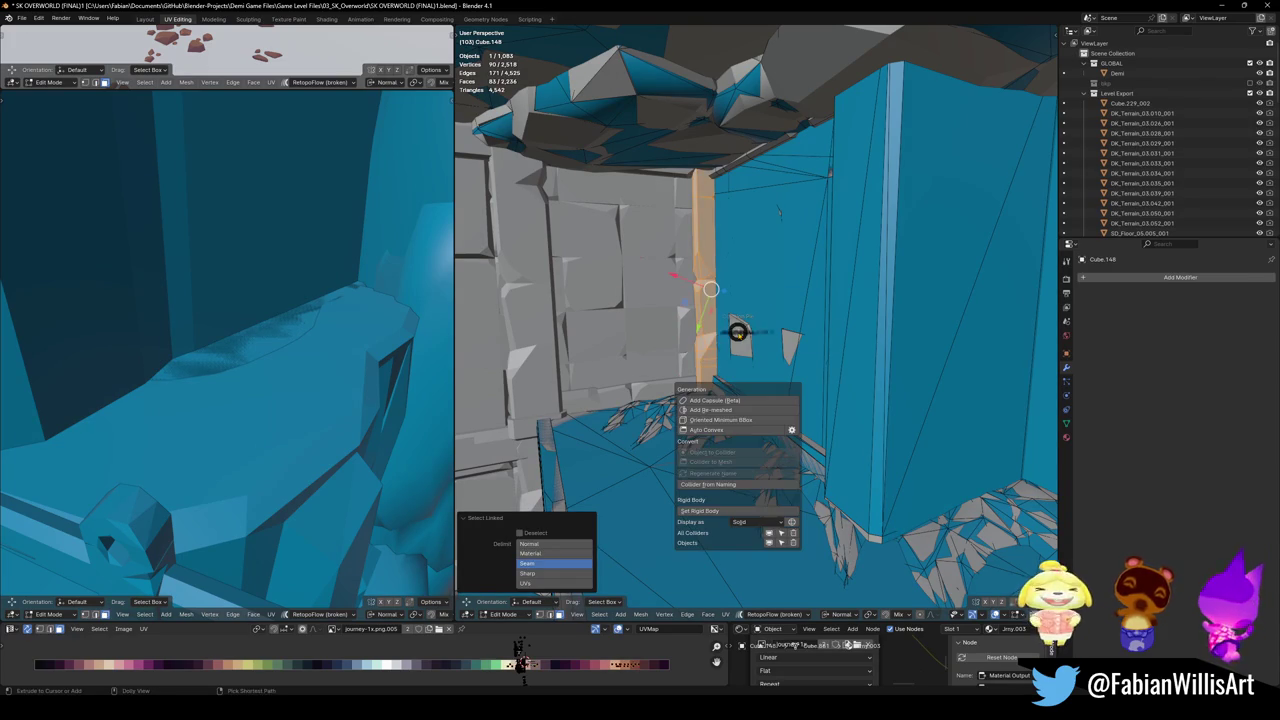
left_click(732, 280)
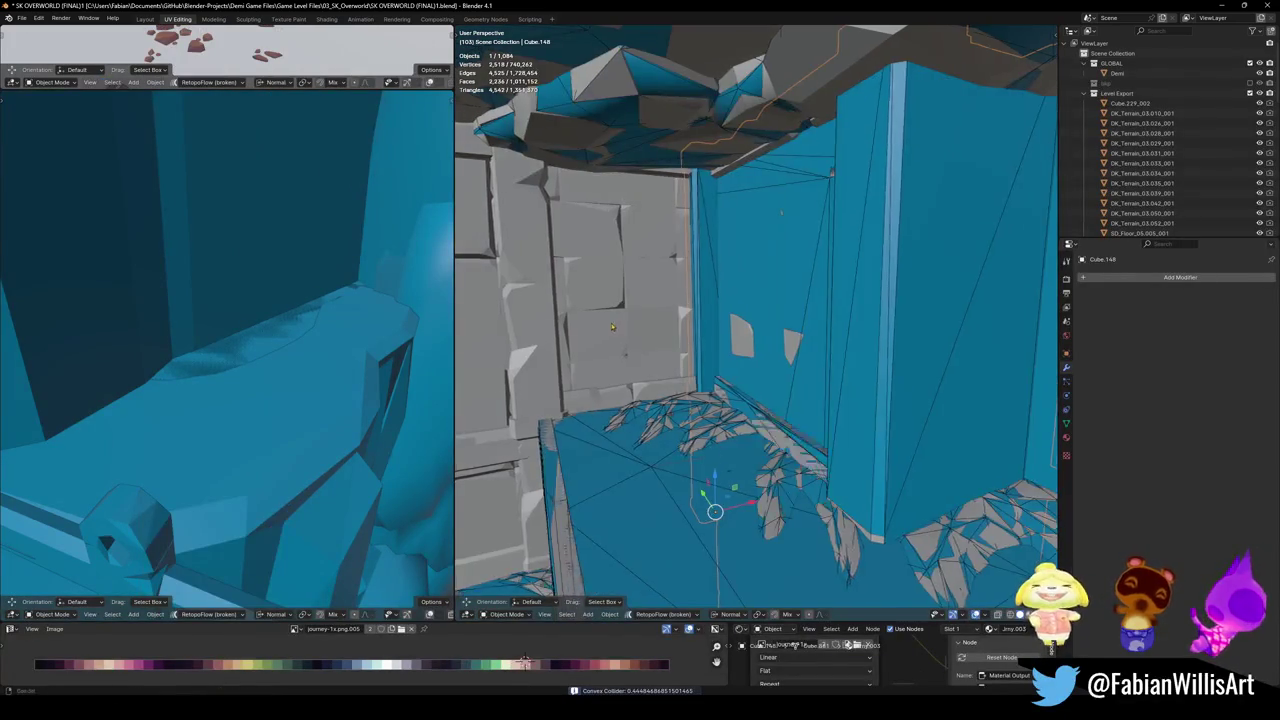
middle_click_drag(700, 330, 657, 355)
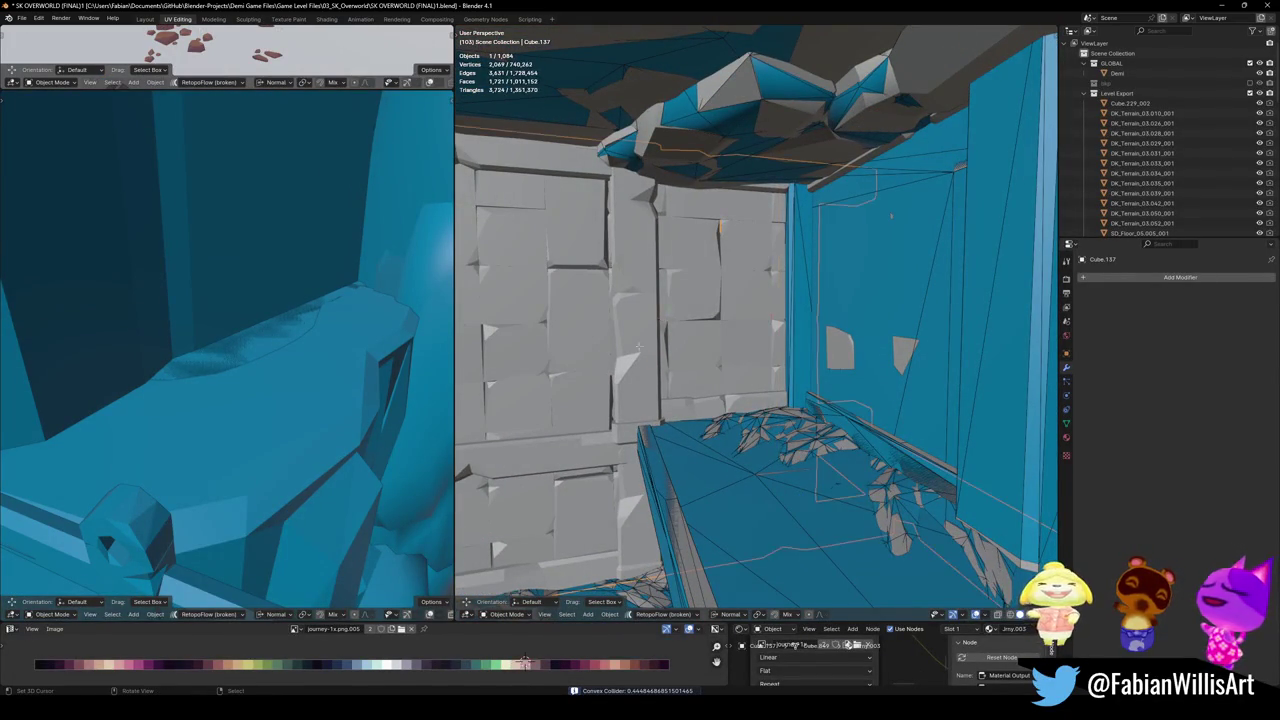
- Add a convex hull collider for the first pillar column of Cube.137
left_click(645, 380)
key("Tab")
key("l")
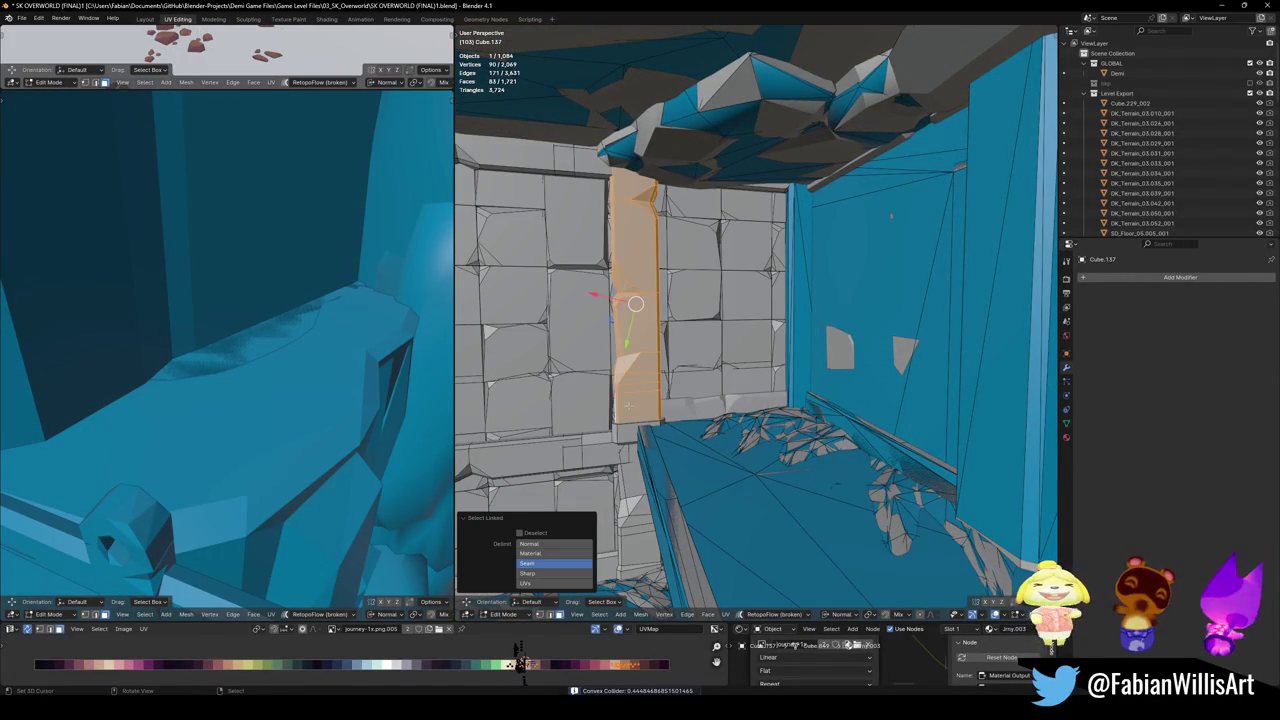
middle_click_drag(635, 390, 655, 400)
key("l")
key("l")
key("shift+alt+c")
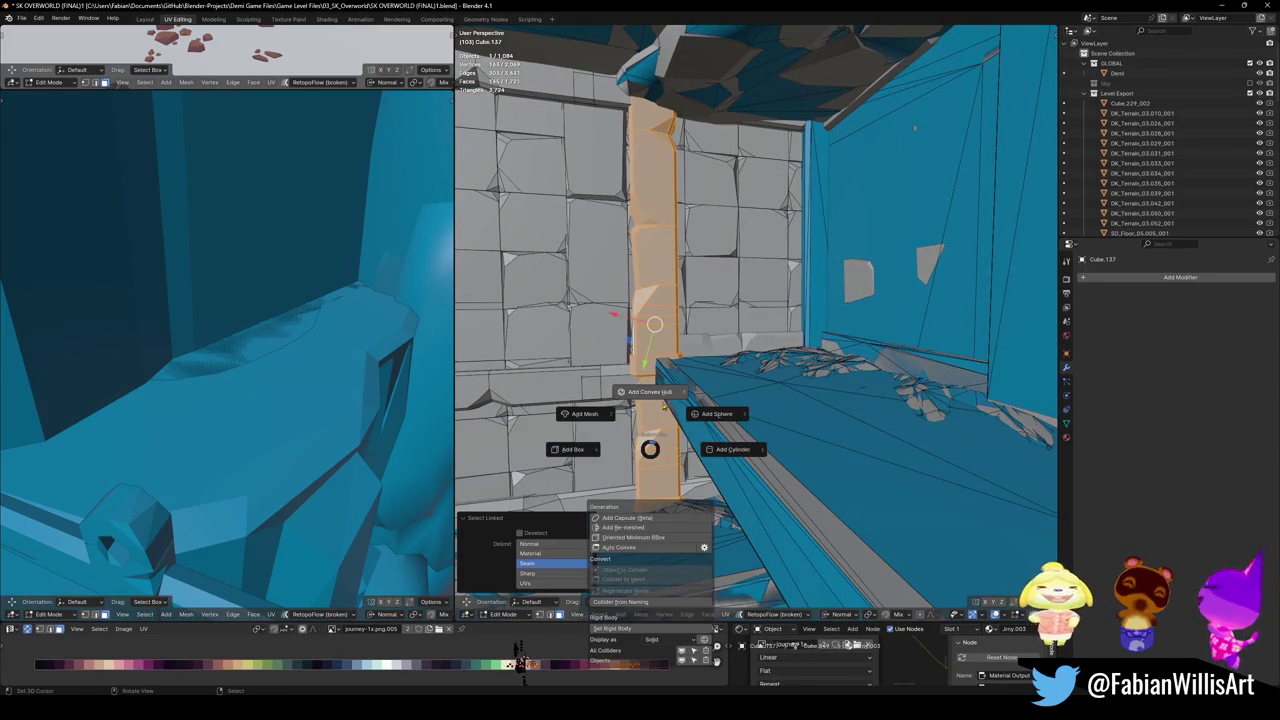
left_click(660, 398)
- Add and confirm convex hull colliders for the left, lower-left and right pillar pieces
middle_click_drag(650, 380, 727, 366)
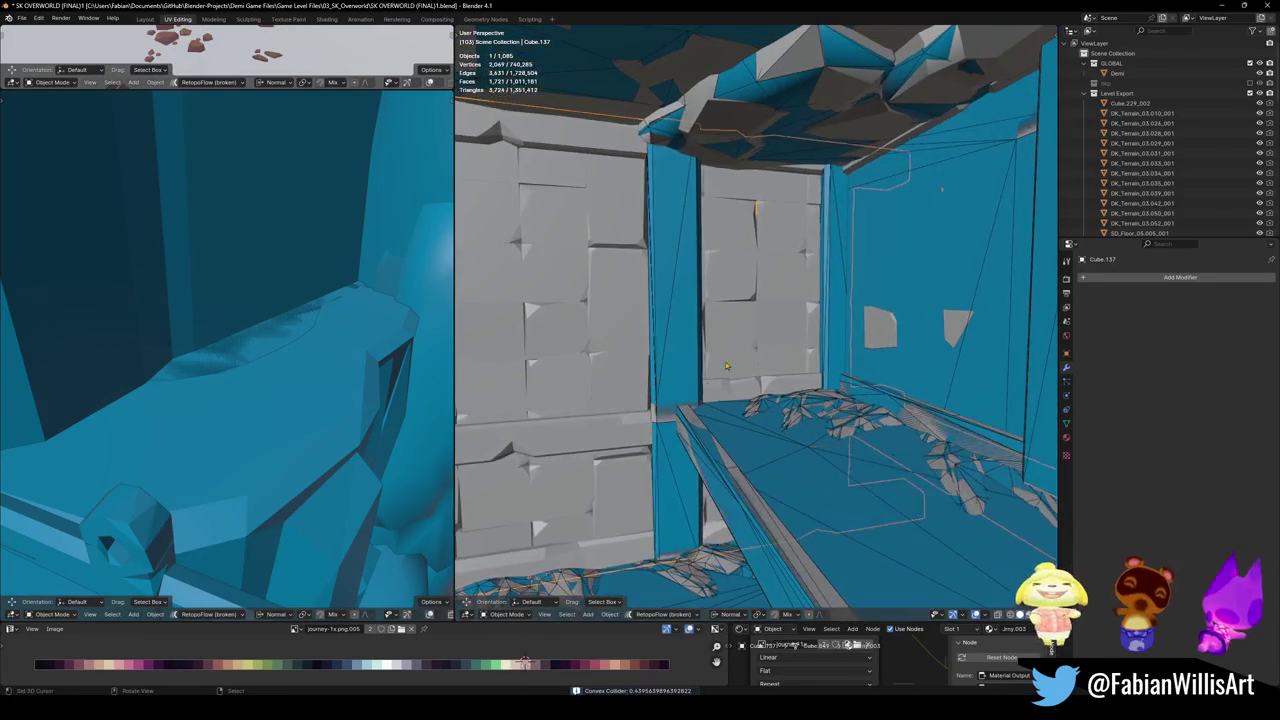
key("Tab")
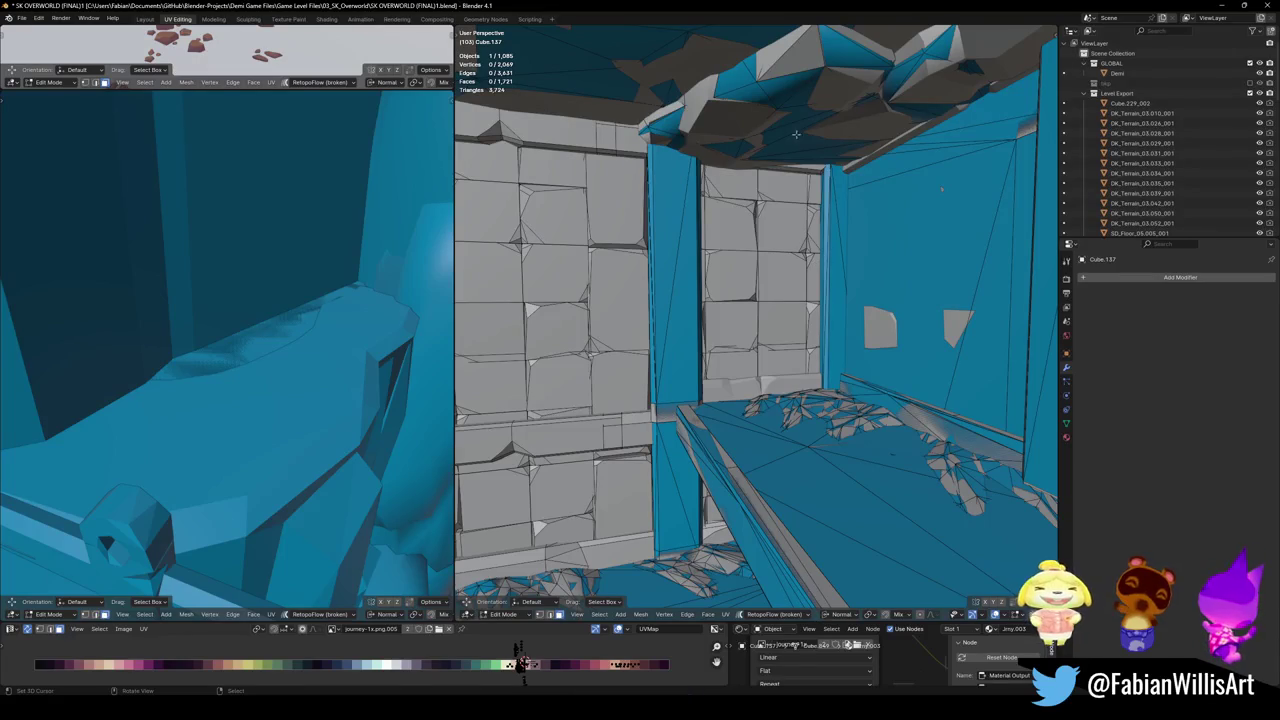
key("l")
mouse_move(941, 188)
middle_mouse_down()
mouse_move(838, 275)
mouse_move(560, 212)
middle_mouse_up()
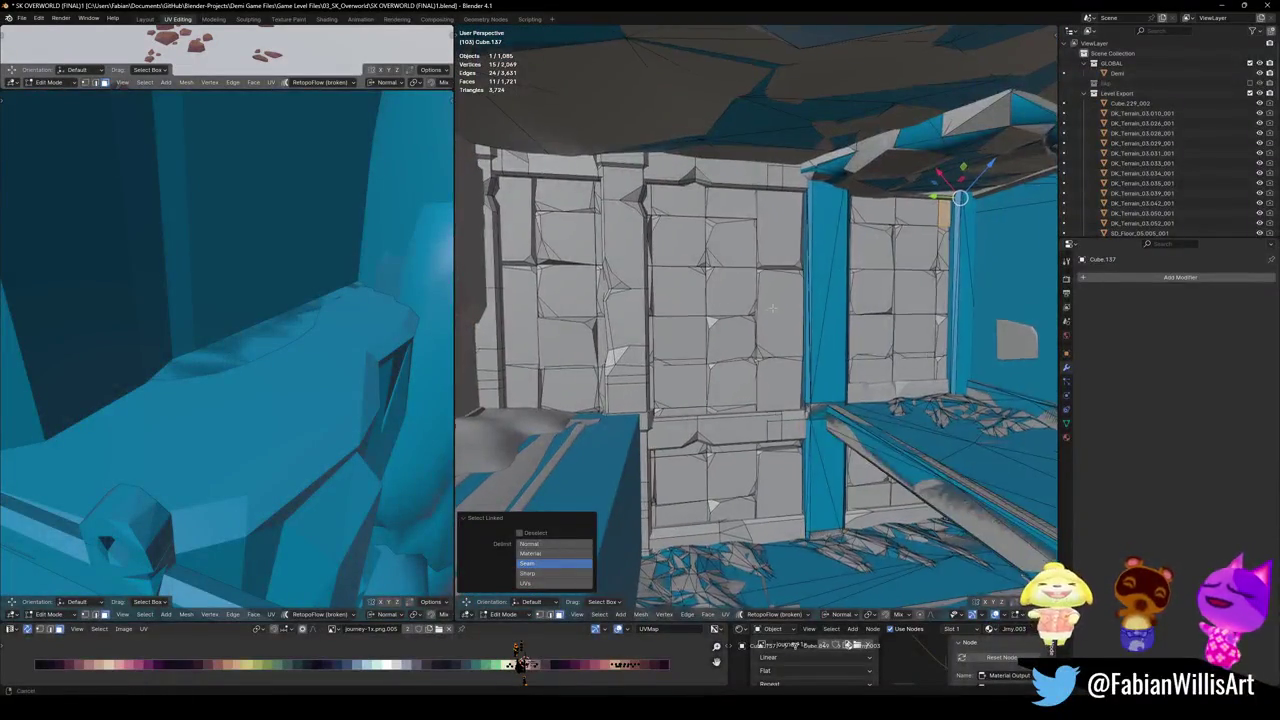
key("l")
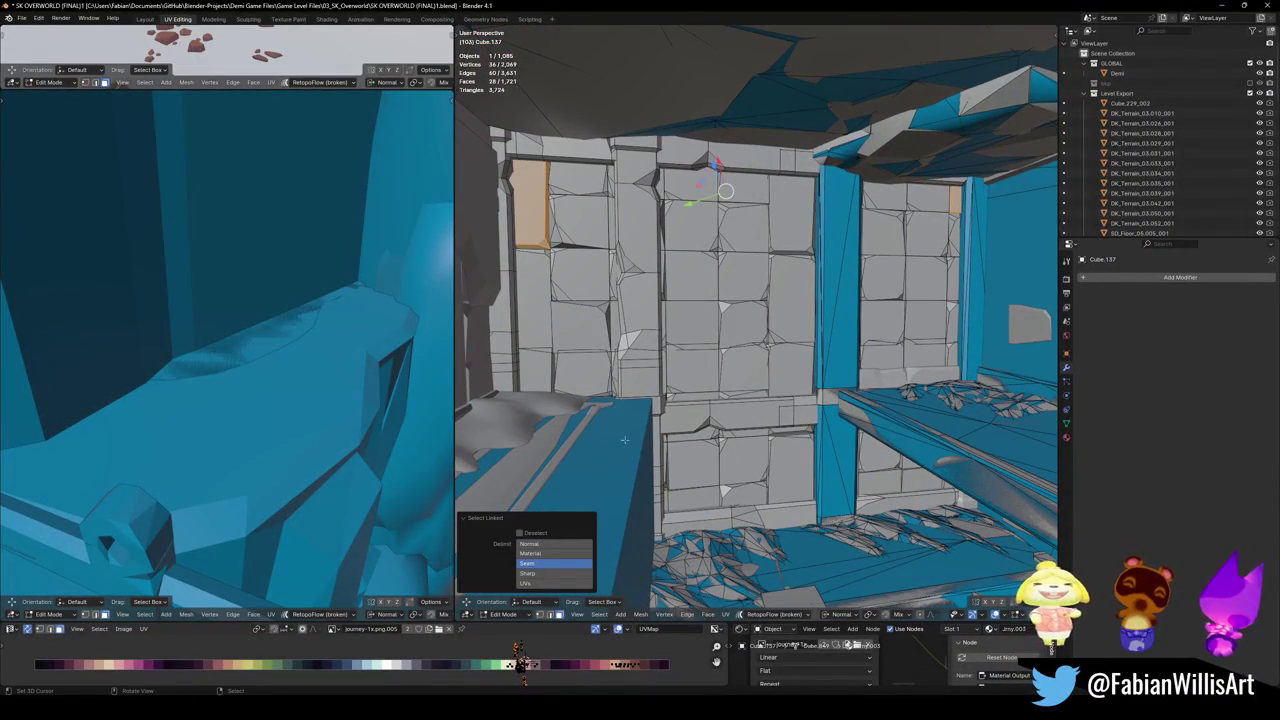
key("l")
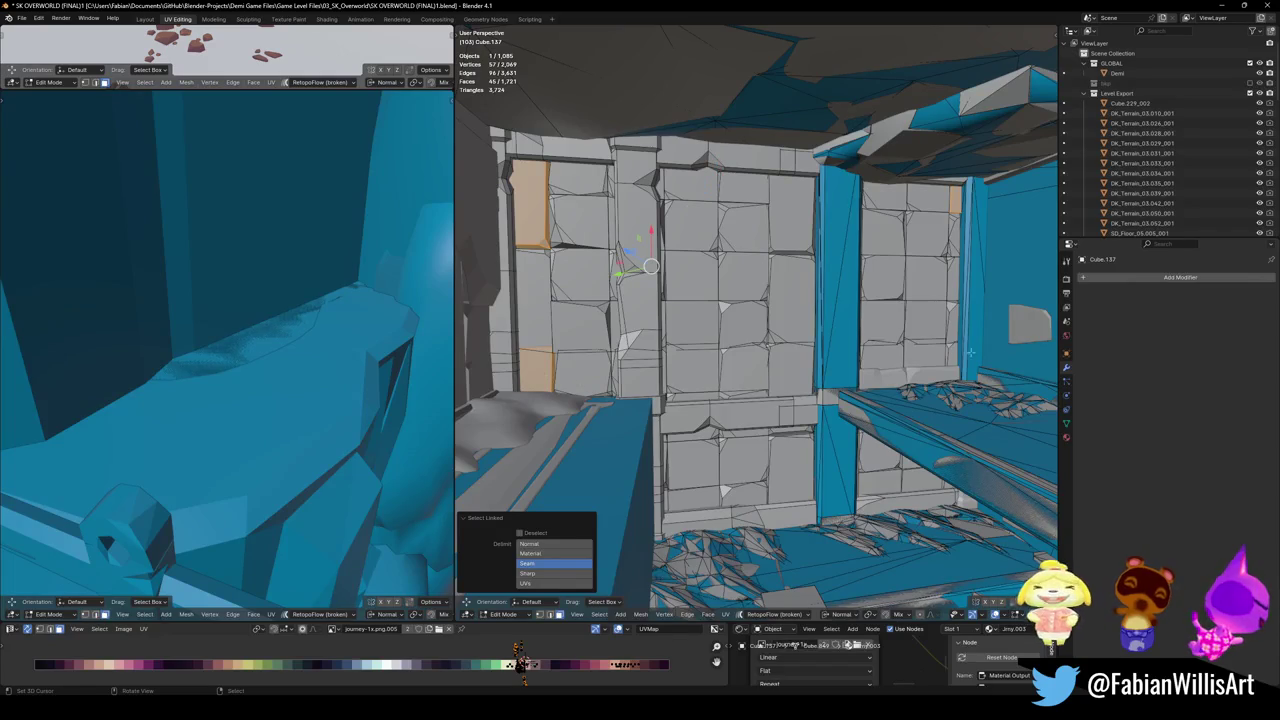
key("l")
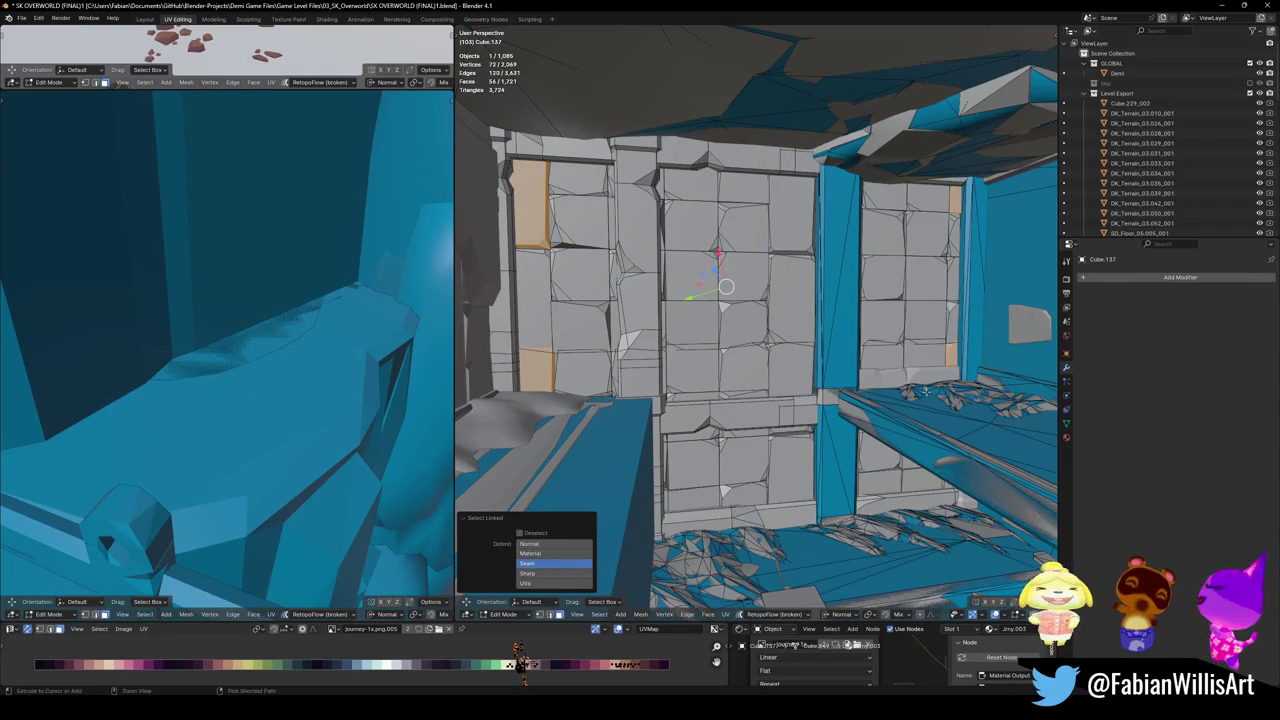
key("shift+c")
left_click(929, 343)
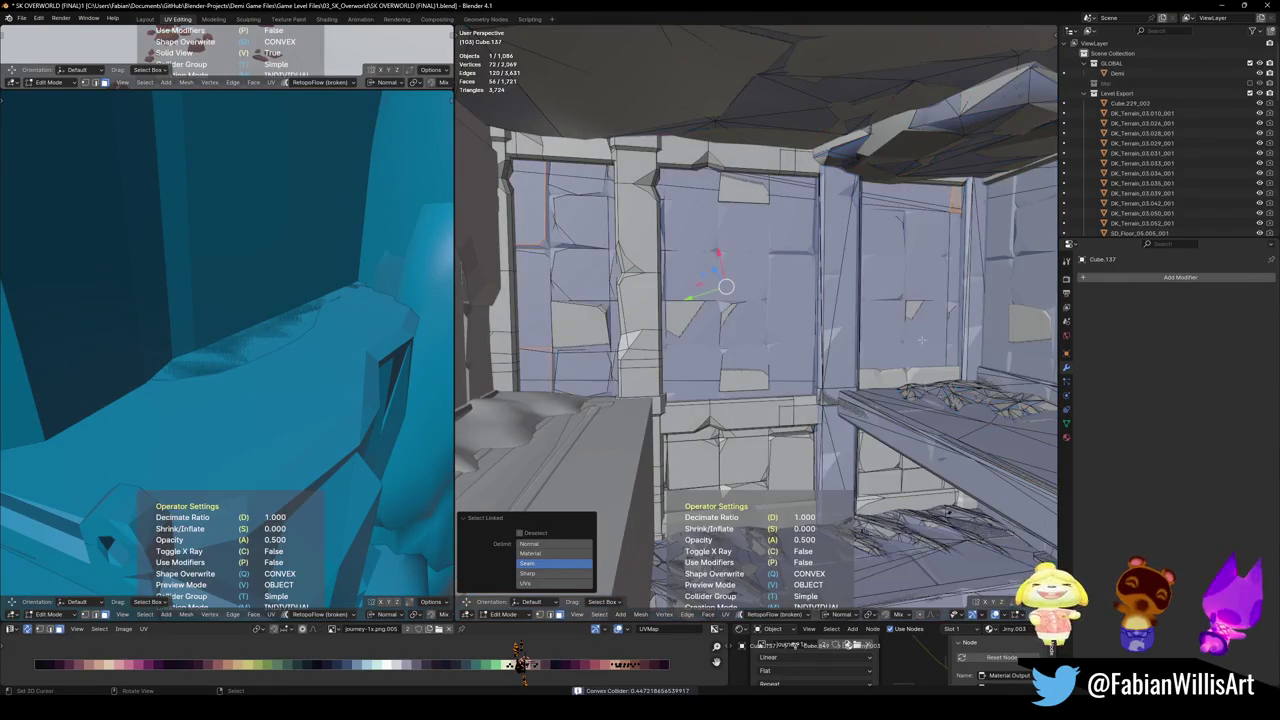
left_click(921, 340)
- Inspect the new pillar colliders and save the file
mouse_move(730, 252)
middle_mouse_down()
mouse_move(753, 336)
mouse_move(680, 382)
middle_mouse_up()
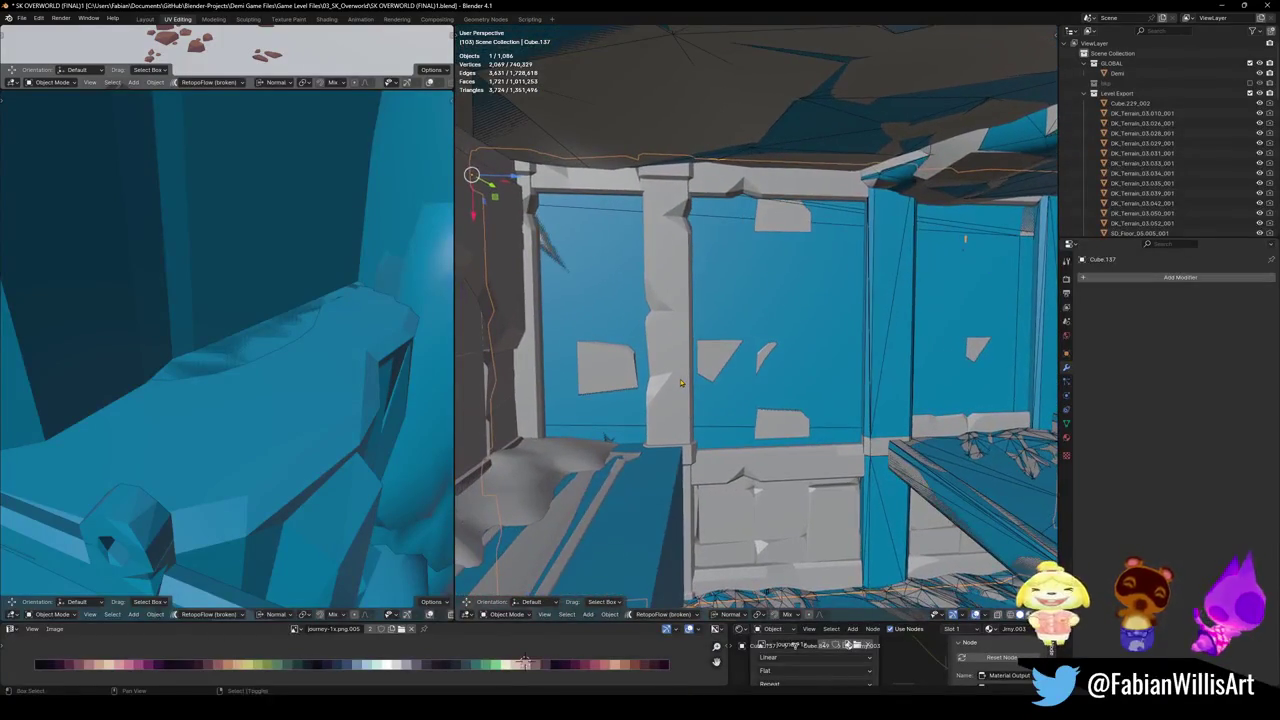
mouse_move(677, 315)
middle_mouse_down()
mouse_move(773, 374)
mouse_move(664, 327)
middle_mouse_up()
key("ctrl+s")
- Reselect the Cube.137 wall in Edit Mode and pick a connected wall strip
left_click(664, 327)
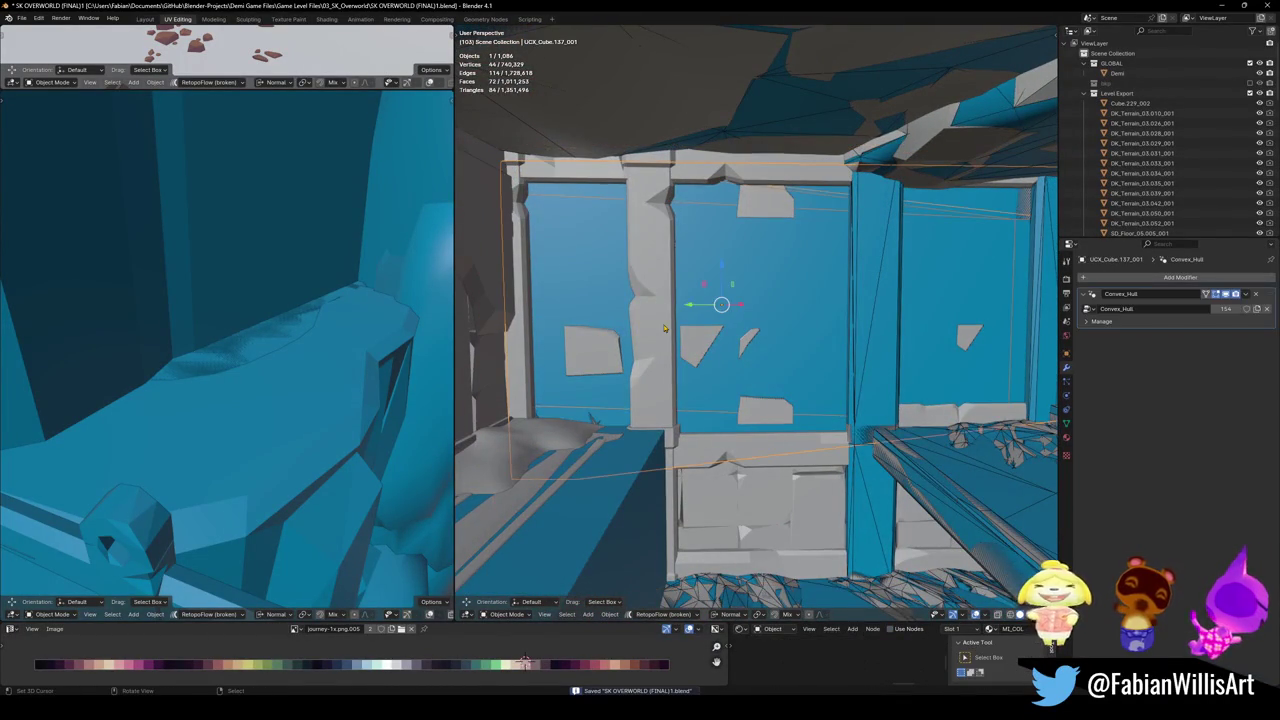
left_click(664, 327)
key("Tab")
middle_click_drag(664, 327, 519, 663)
key("a")
key("alt+a")
key("ctrl+l")
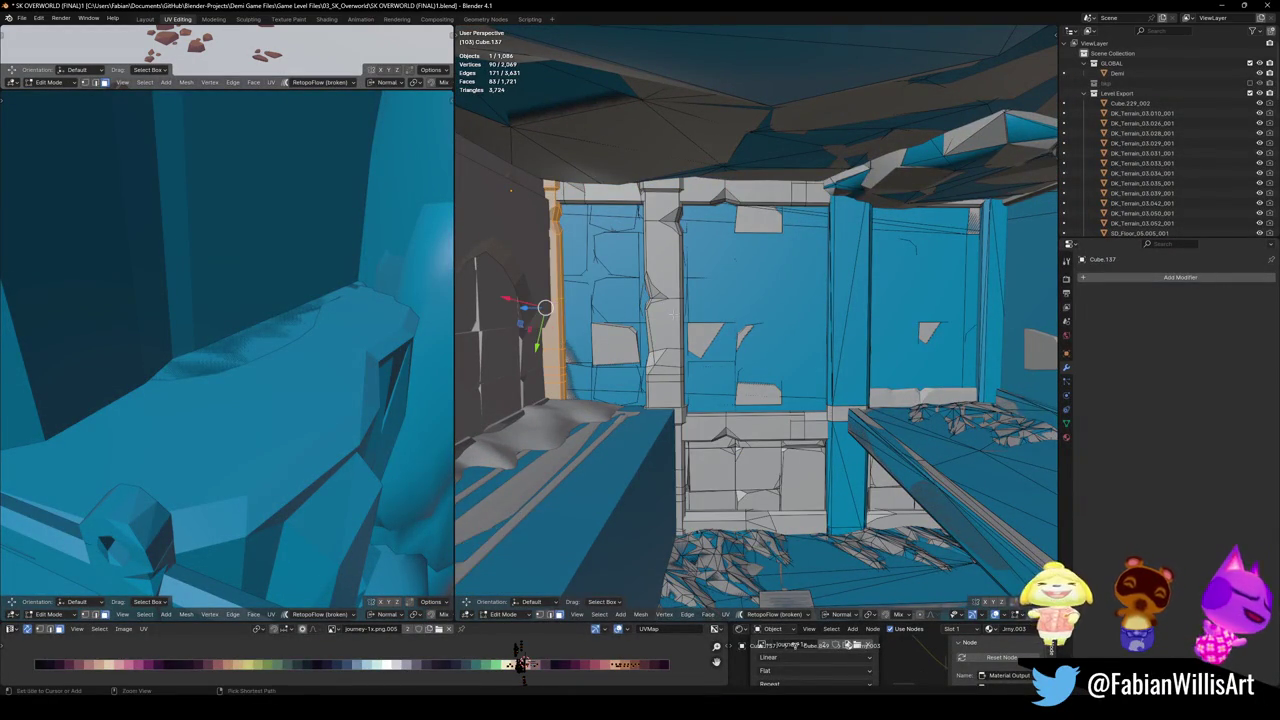
- Add convex hull colliders for the selected wall strip and the pillar's connected faces
middle_click_drag(650, 340, 691, 347)
key("shift+alt+c")
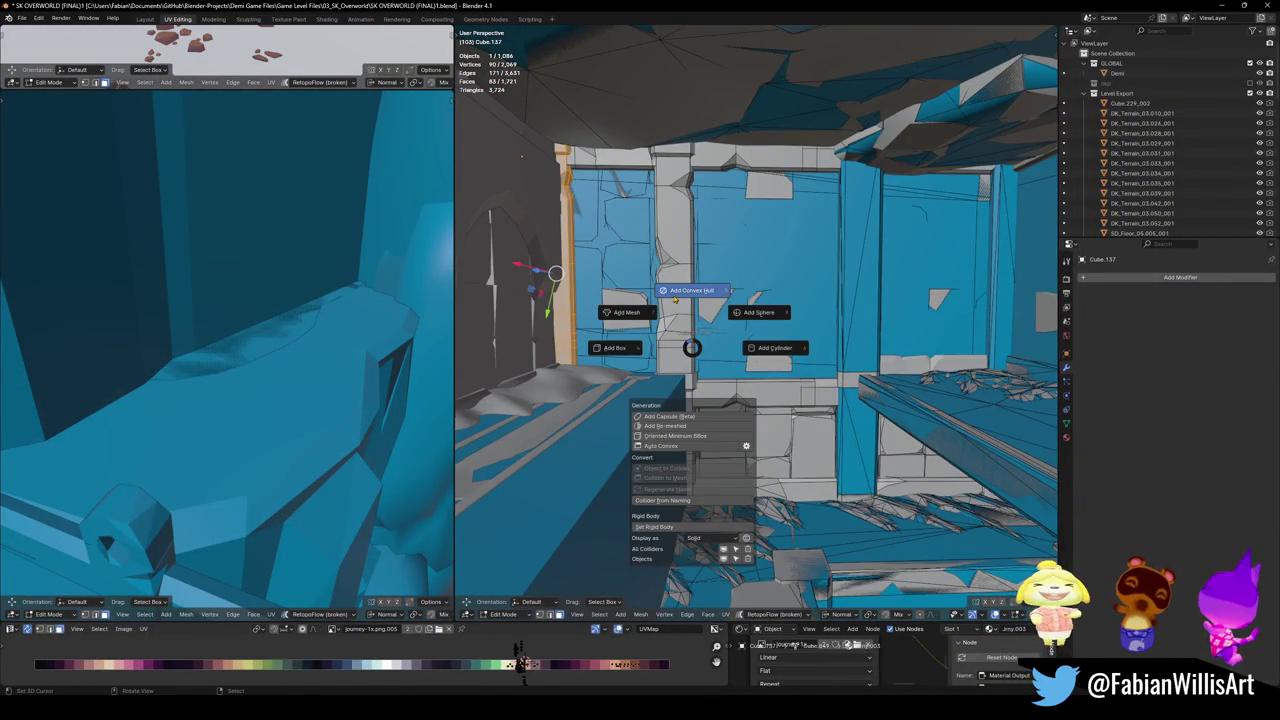
left_click(692, 320)
key("alt+a")
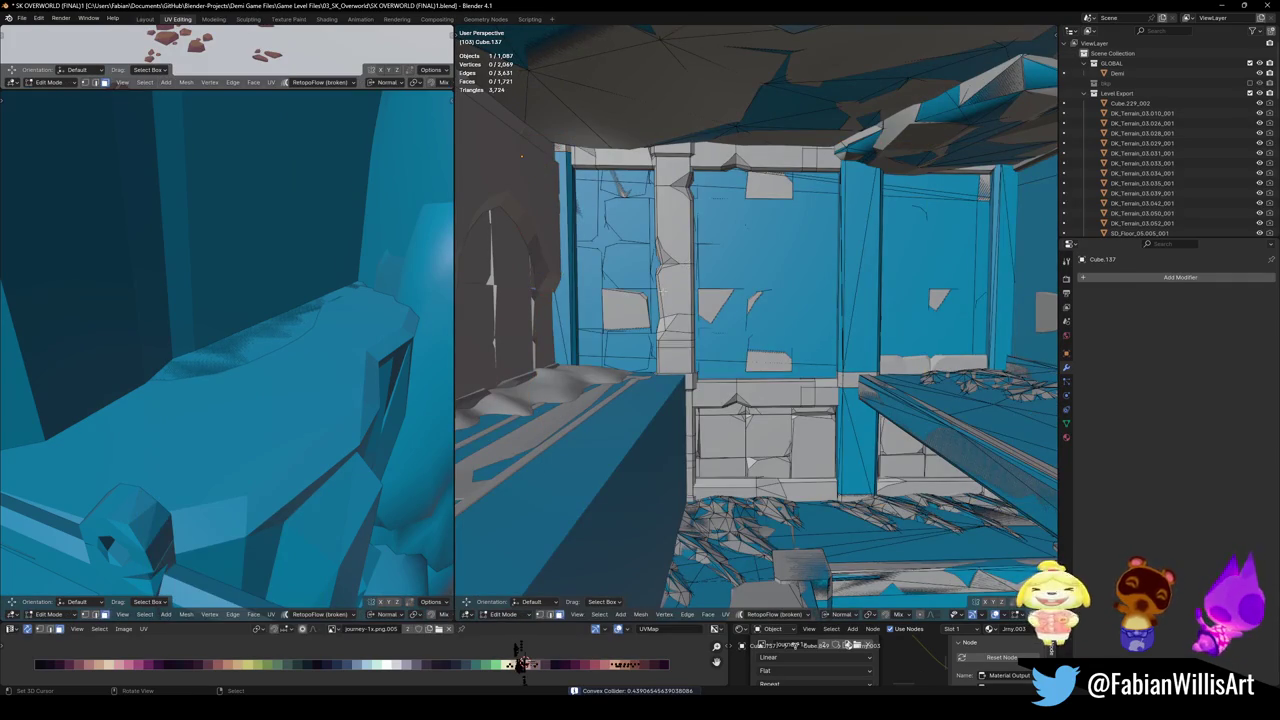
key("l")
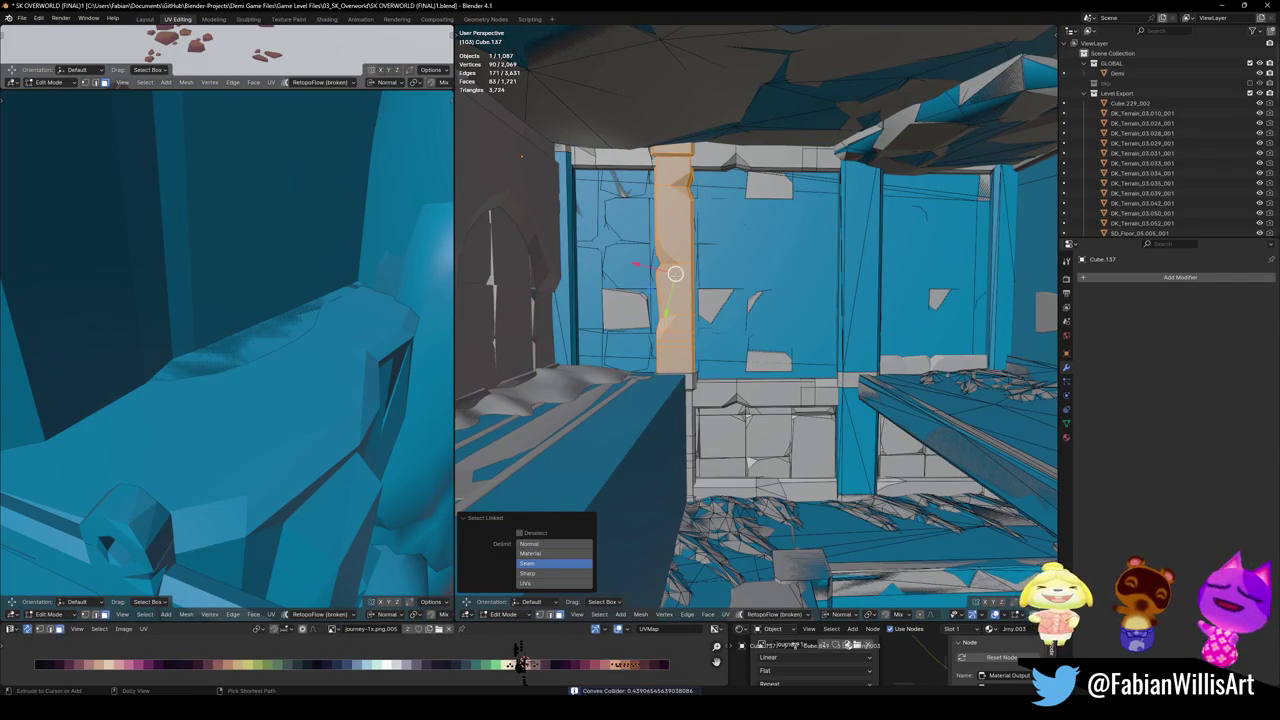
key("shift+alt+c")
left_click(684, 224)
- Delete the unwanted pillar collider object
key("Tab")
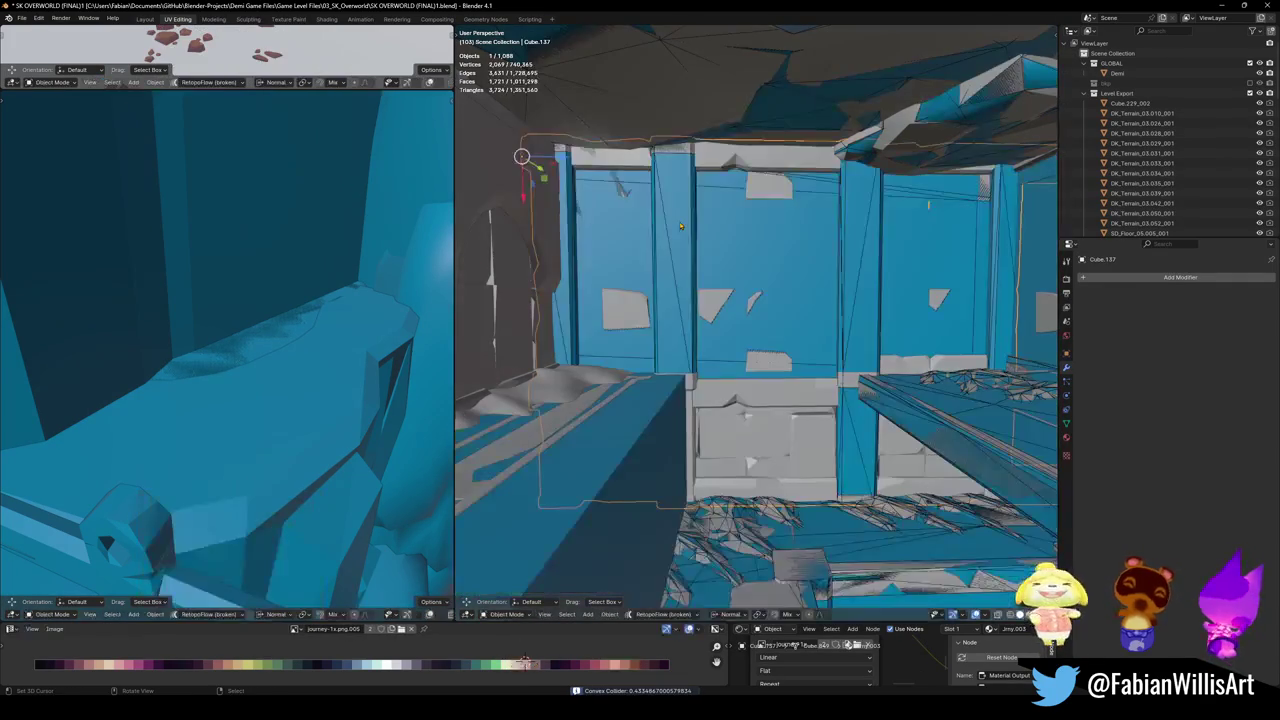
scroll(703, 381, "up", 3)
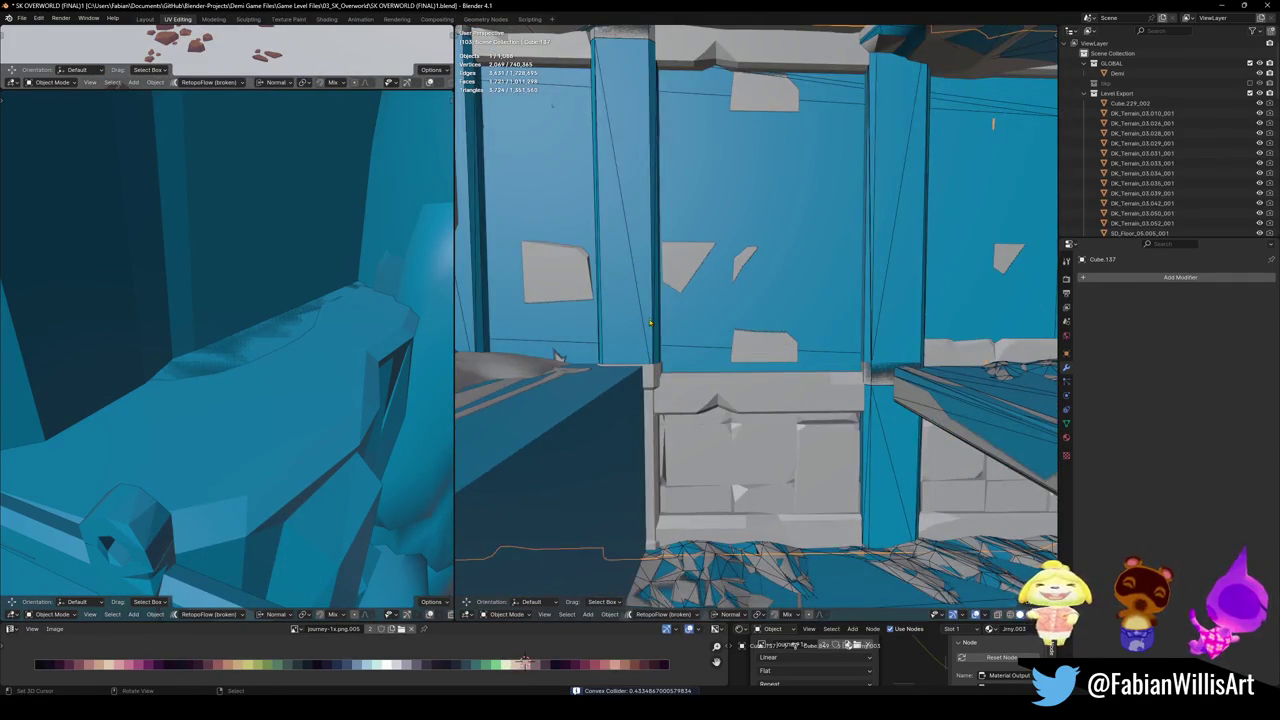
key("Delete")
- Reselect the pillar's faces up to its seams and regenerate its convex hull collider
left_click(645, 325)
key("Tab")
key("l")
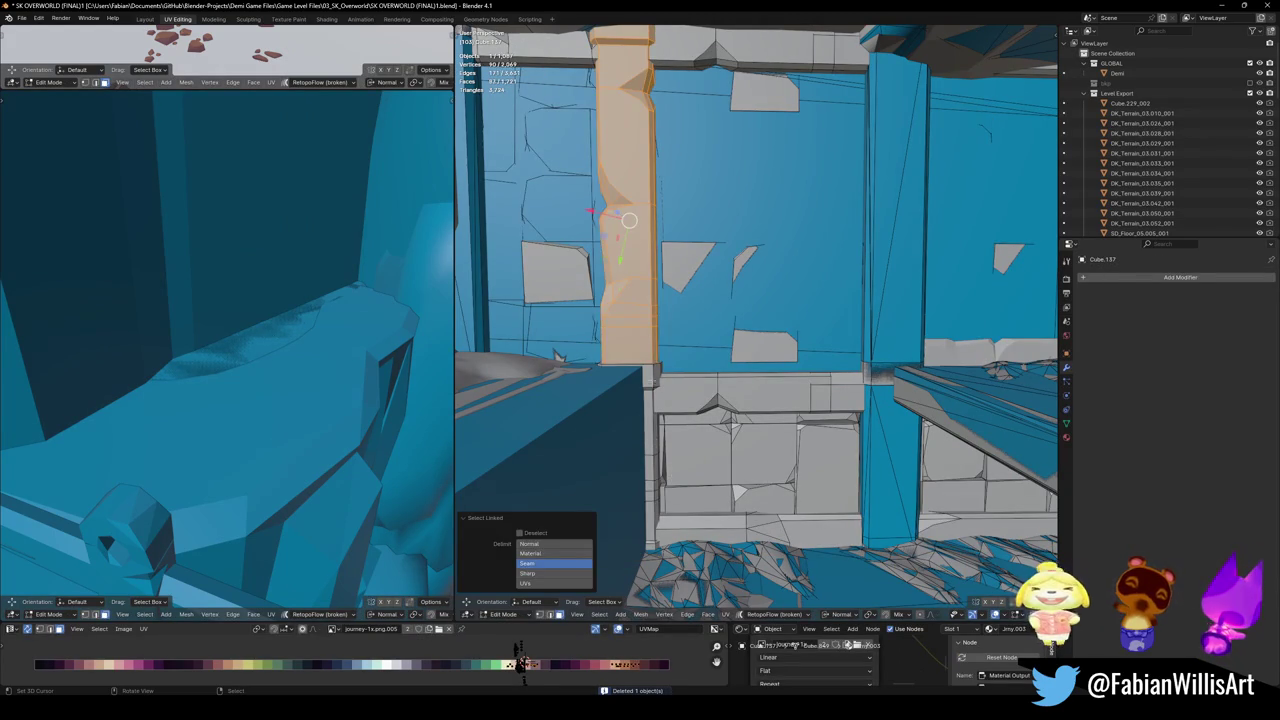
scroll(640, 300, "down", 1)
scroll(601, 361, "down", 2)
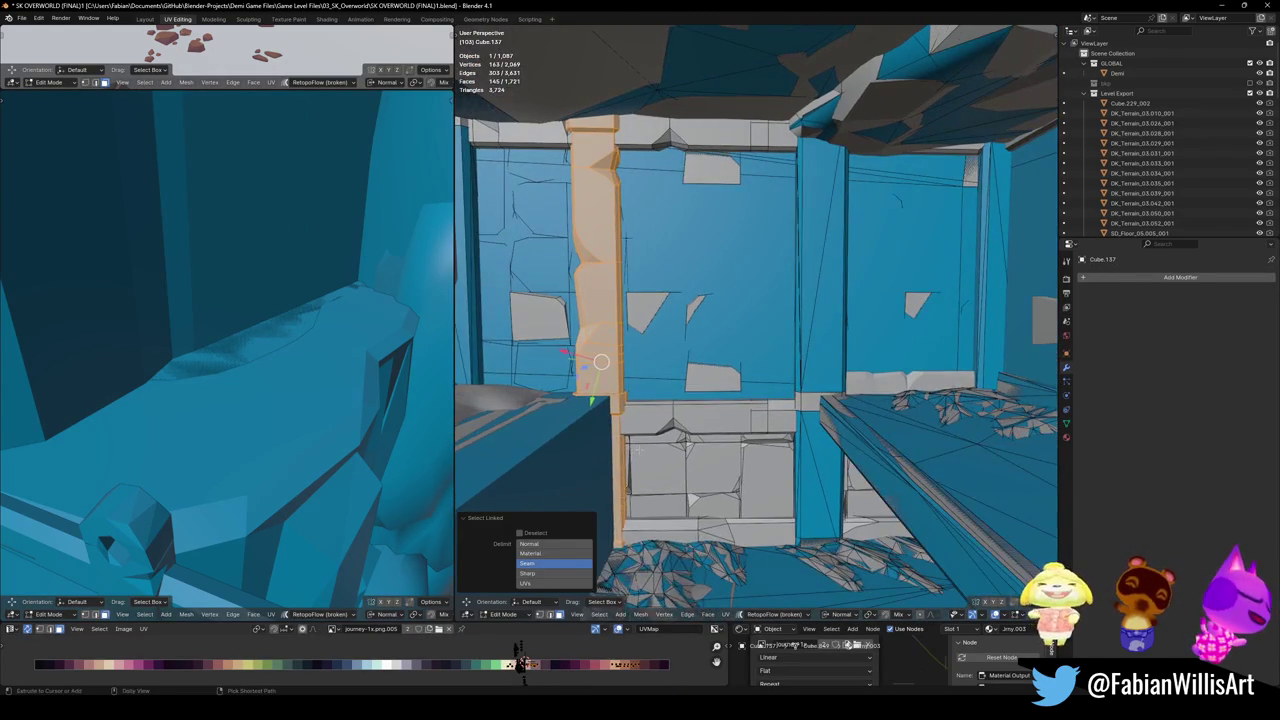
key("ctrl+Tab")
left_click(628, 345)
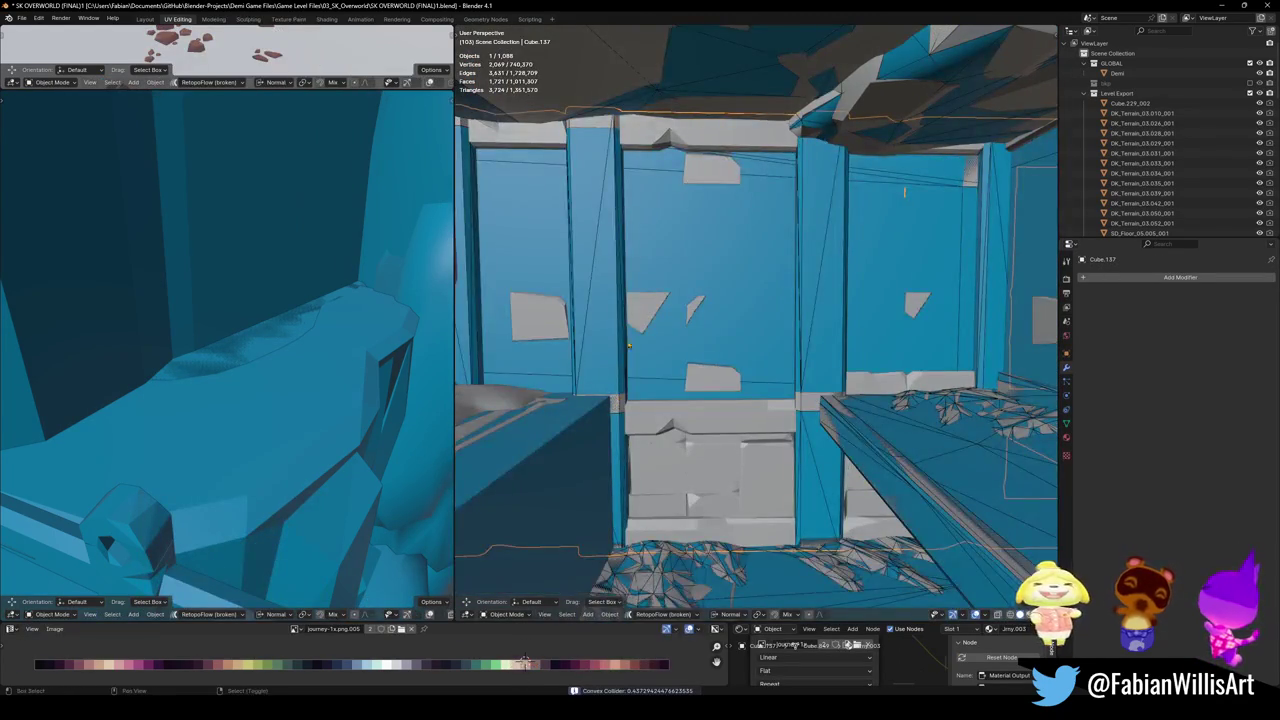
middle_click_drag(628, 345, 718, 193)
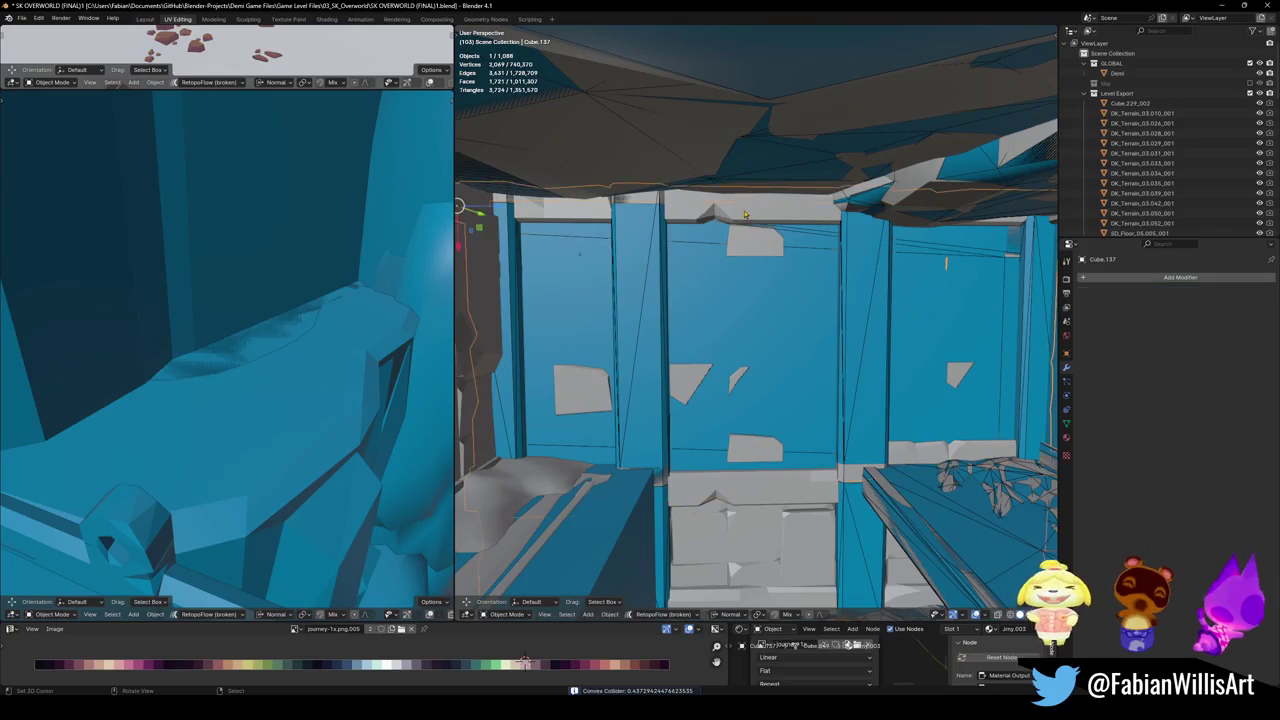
key("Tab")
- Add a convex hull collider covering both top wall beams
key("l")
middle_click_drag(718, 200, 513, 425)
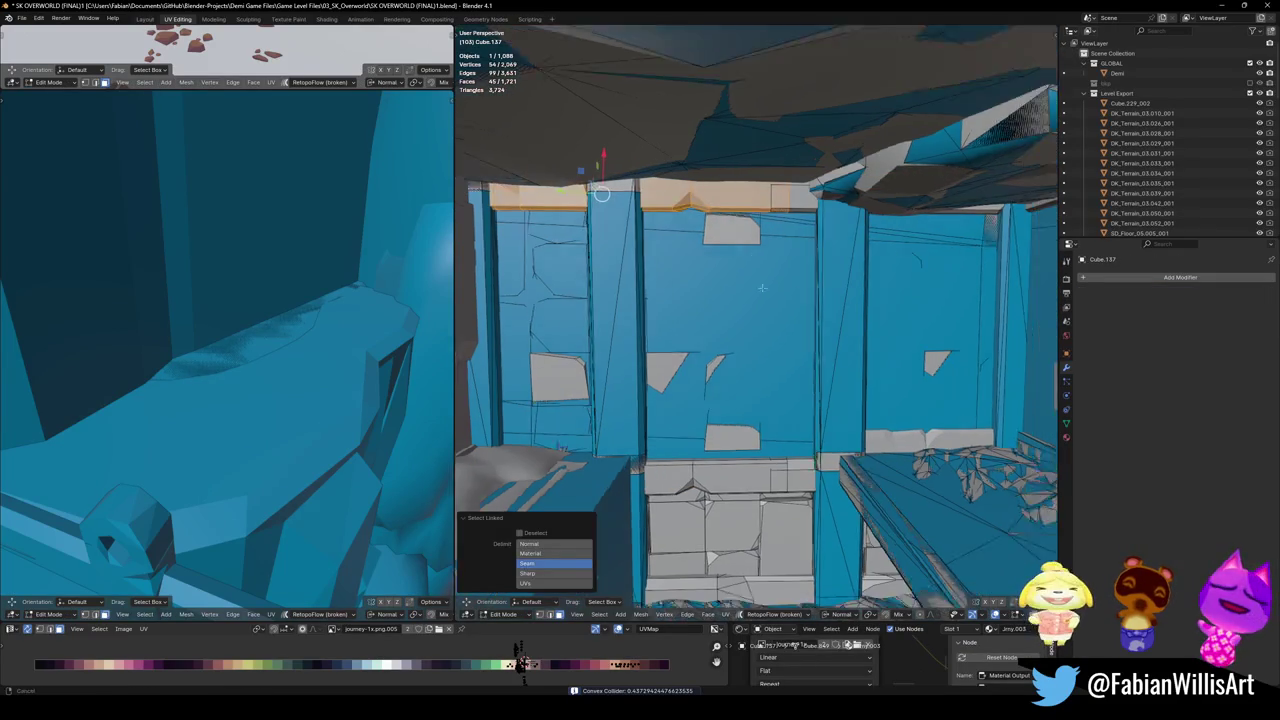
key("l")
middle_click_drag(760, 190, 752, 275)
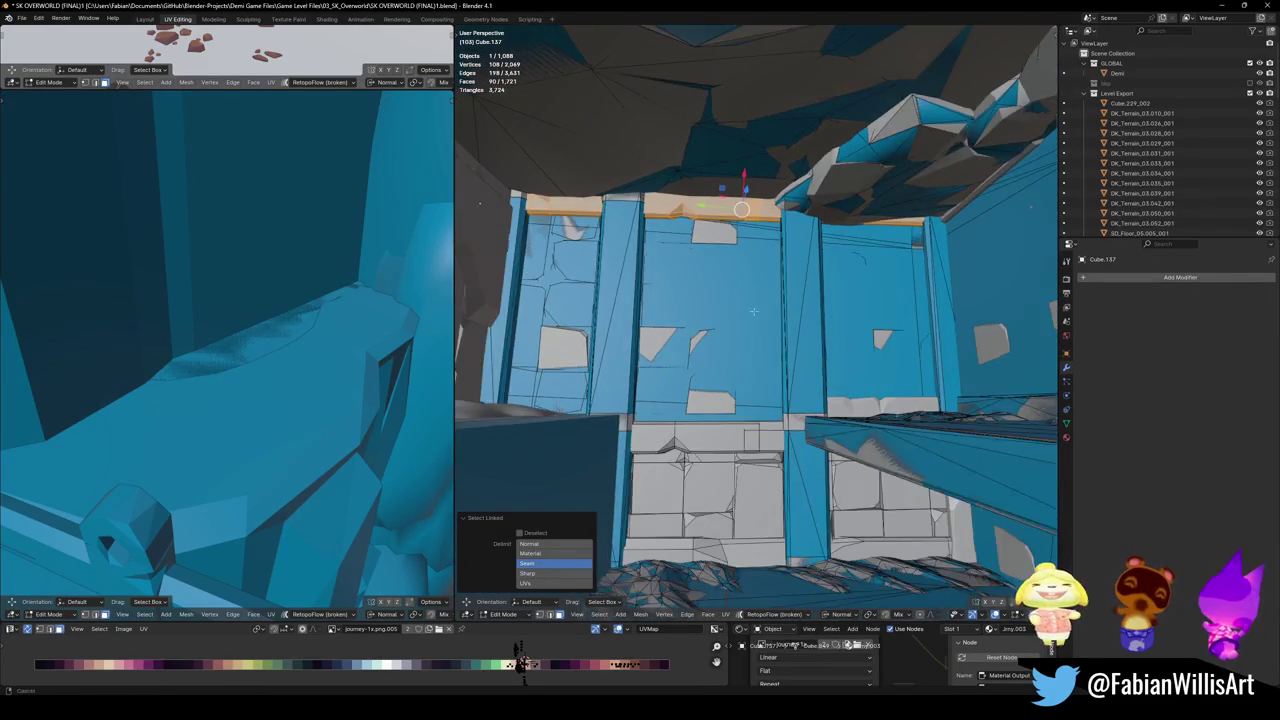
key("shift+alt+c")
left_click(751, 217)
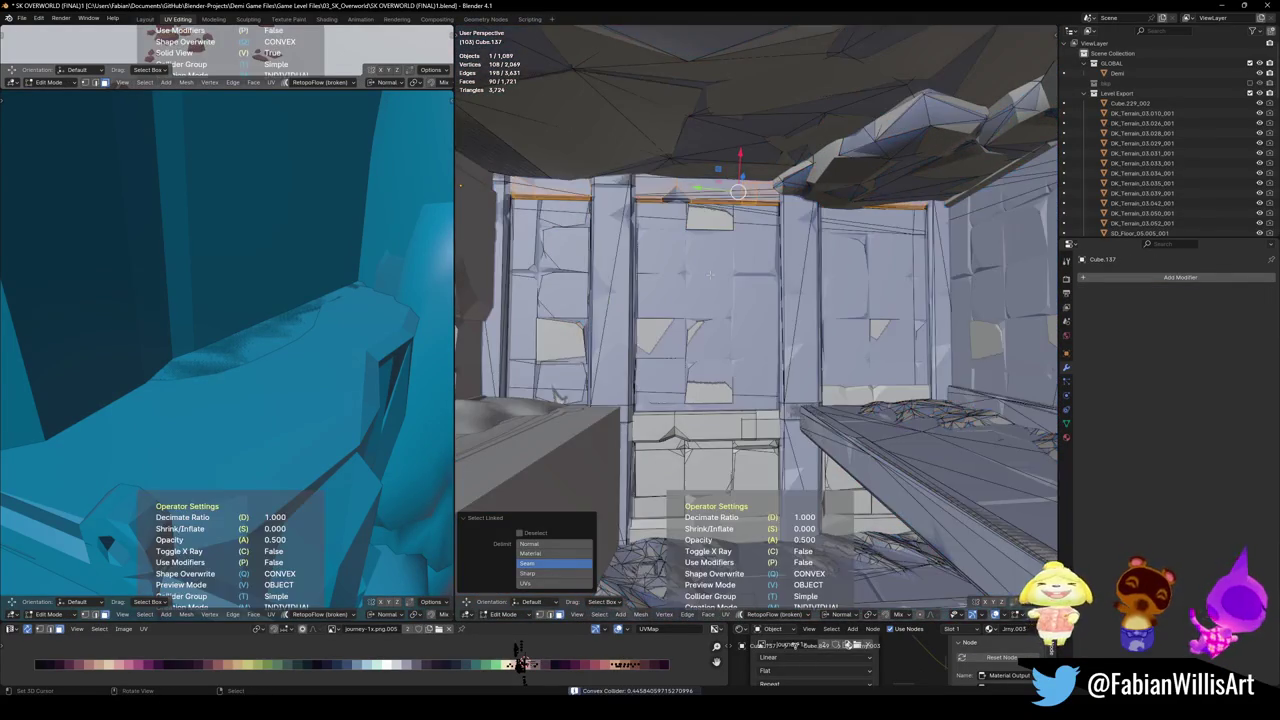
- Add a convex hull collider for the lower ledge strips
middle_click_drag(751, 217, 677, 396)
key("Tab")
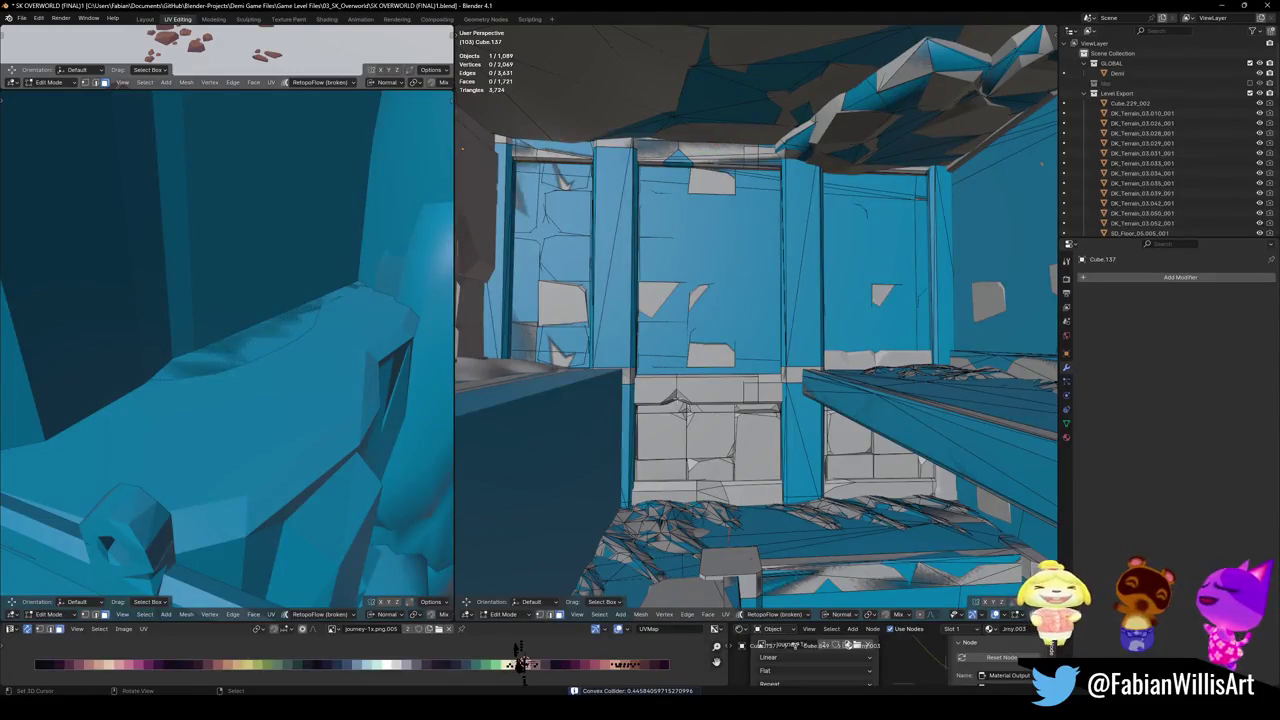
key("l")
key("l")
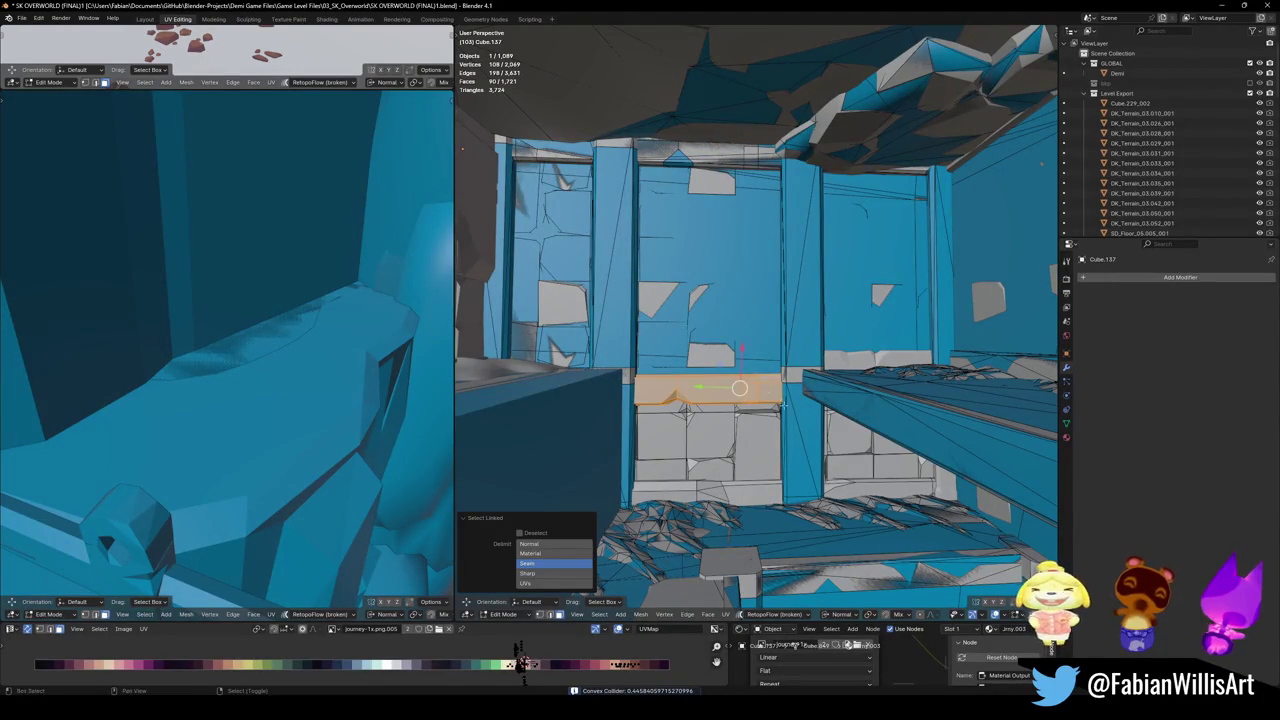
middle_click_drag(740, 389, 760, 382)
key("shift+alt+c")
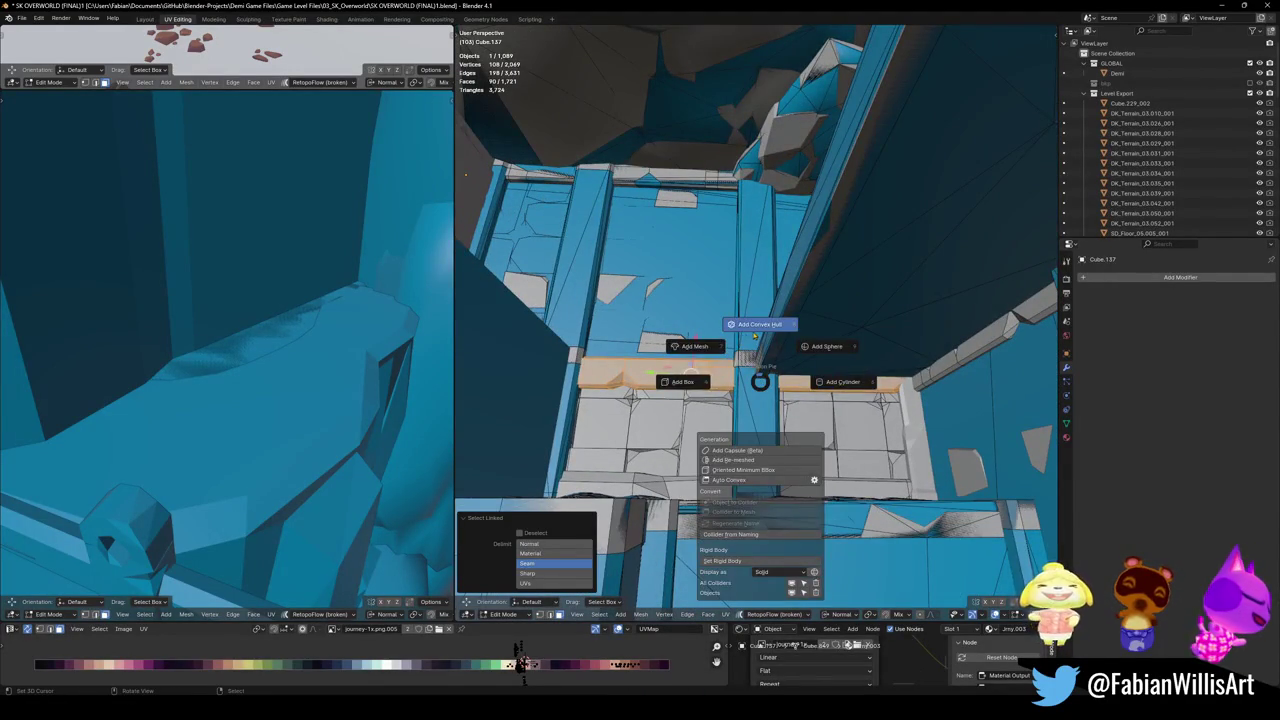
left_click(755, 326)
- Add a convex hull collider for the floor-level bottom strip
middle_click_drag(726, 381, 700, 390)
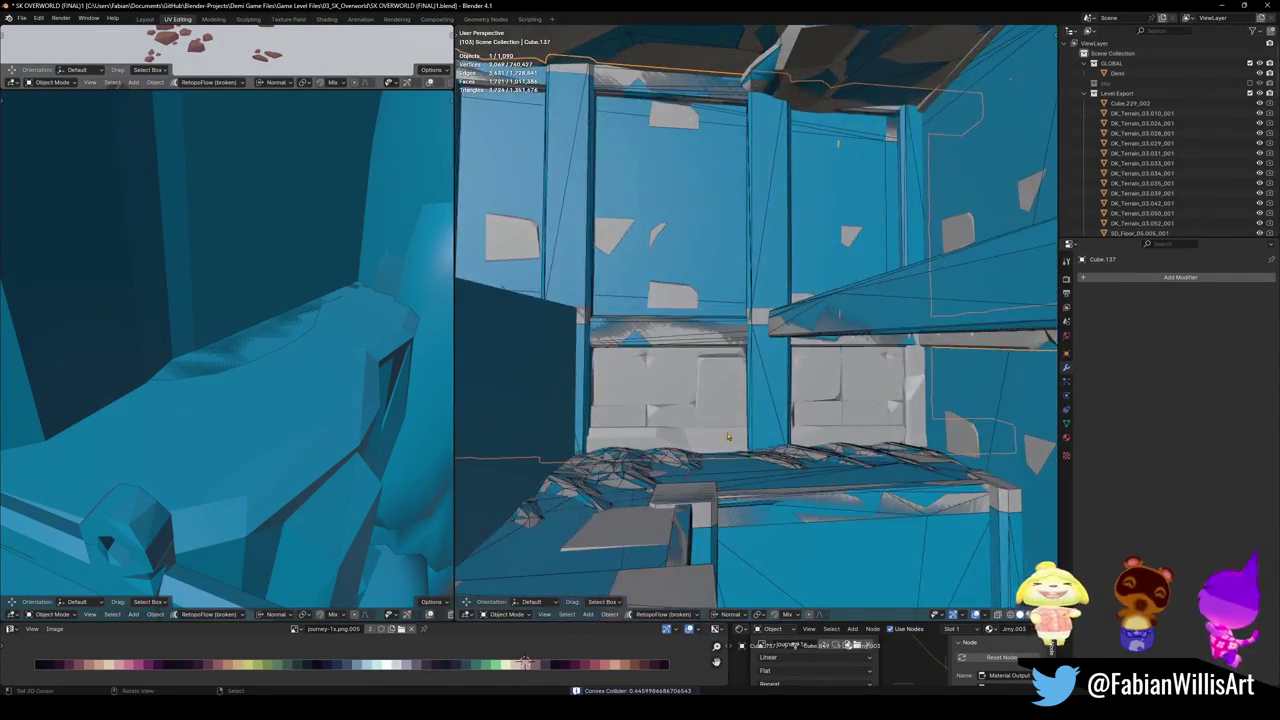
key("Tab")
key("alt+a")
key("l")
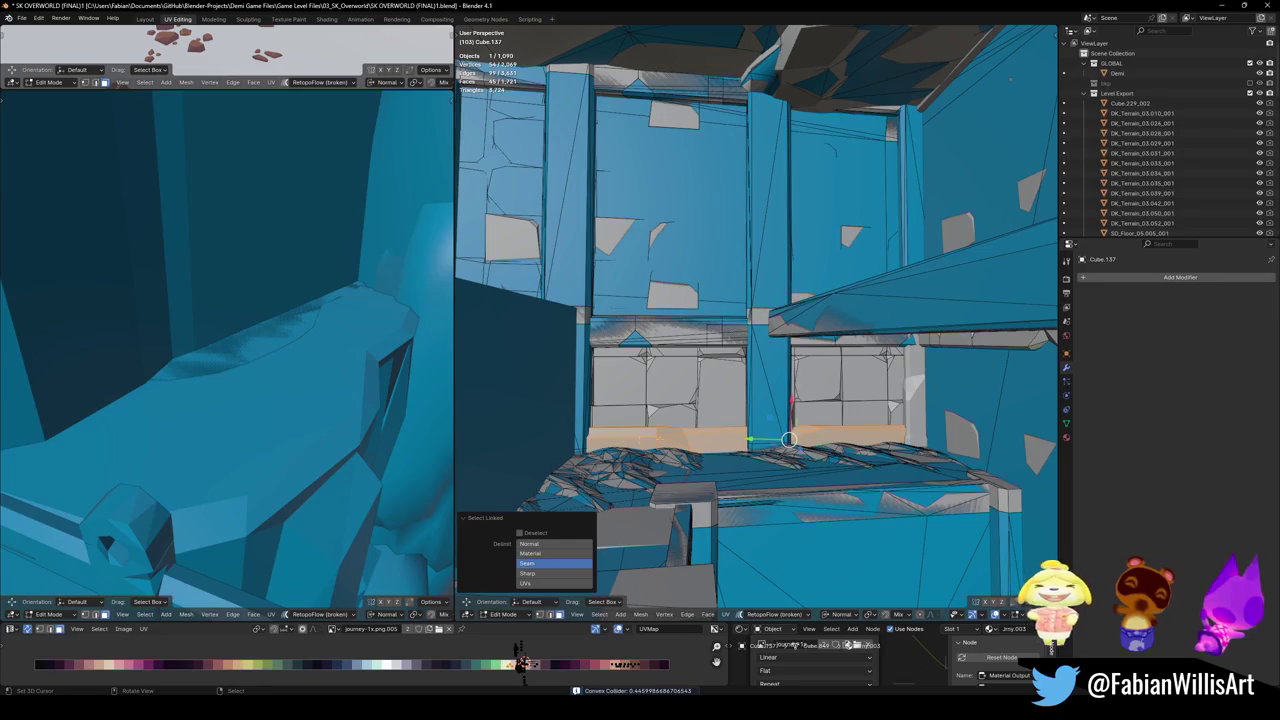
key("shift+alt+c")
left_click(666, 399)
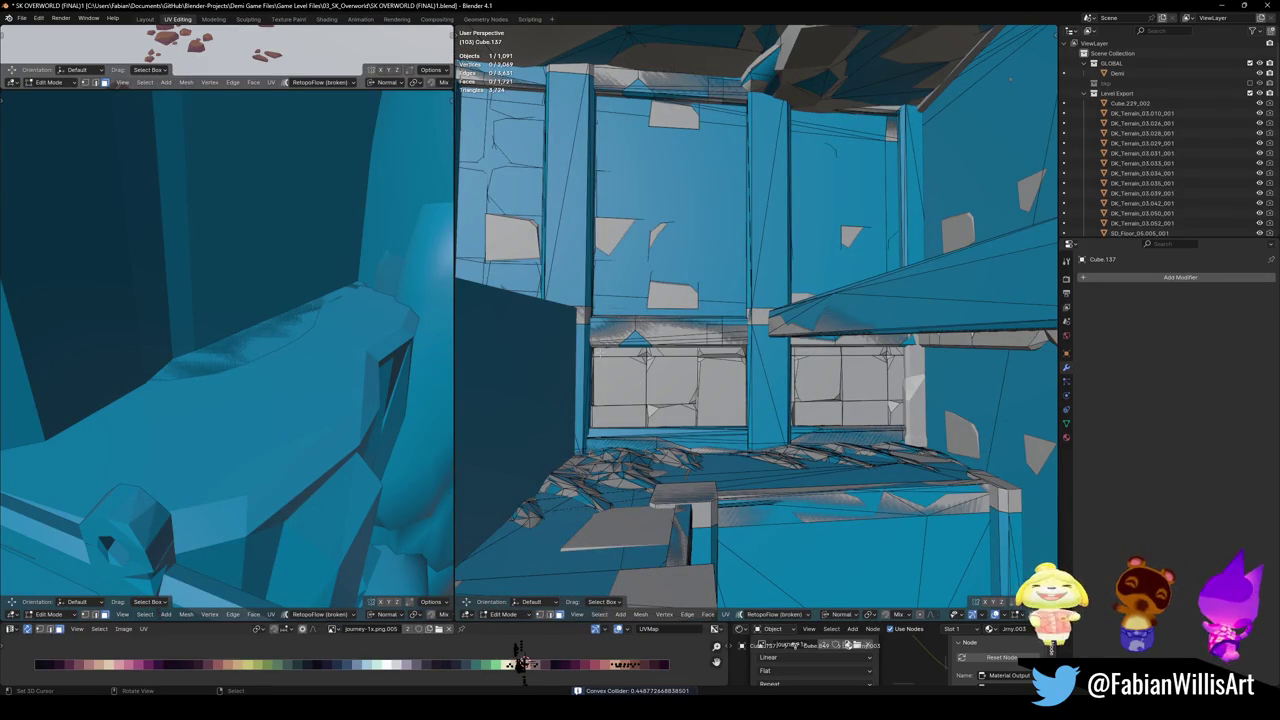
- Add a convex hull collider for the next strip and right wall strip, then save
key("l")
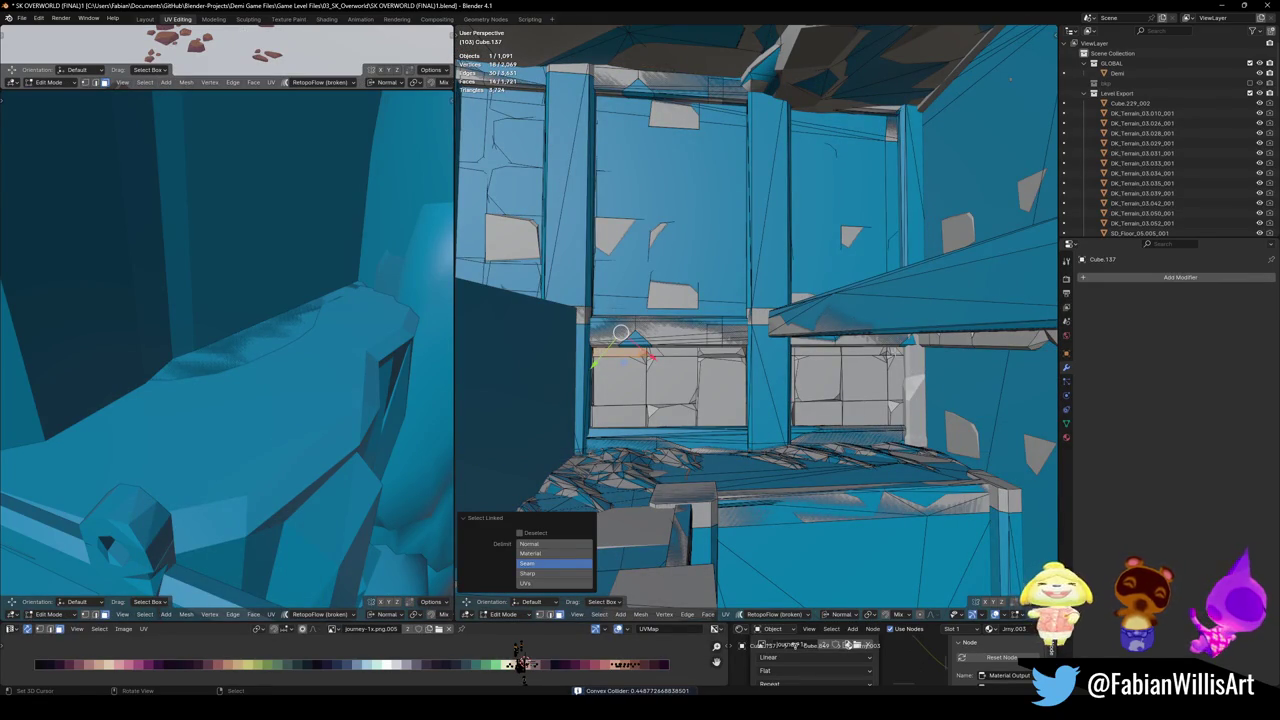
key("l")
key("l")
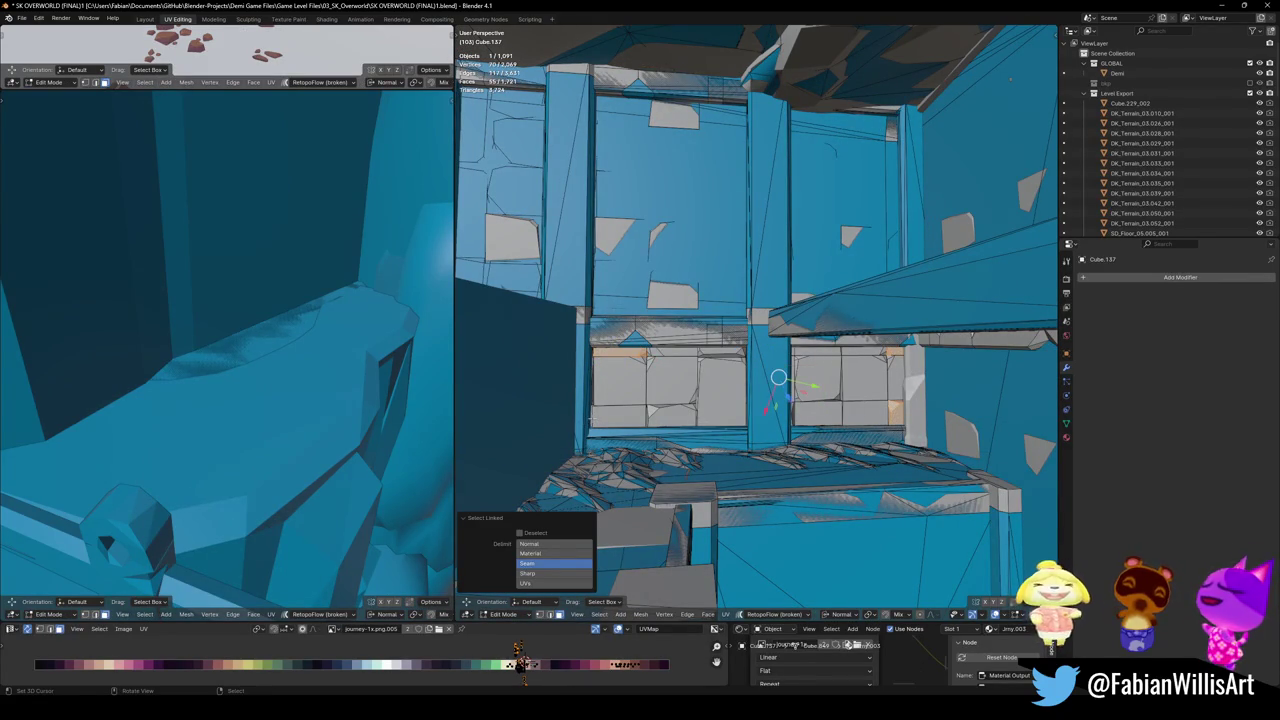
key("shift+c")
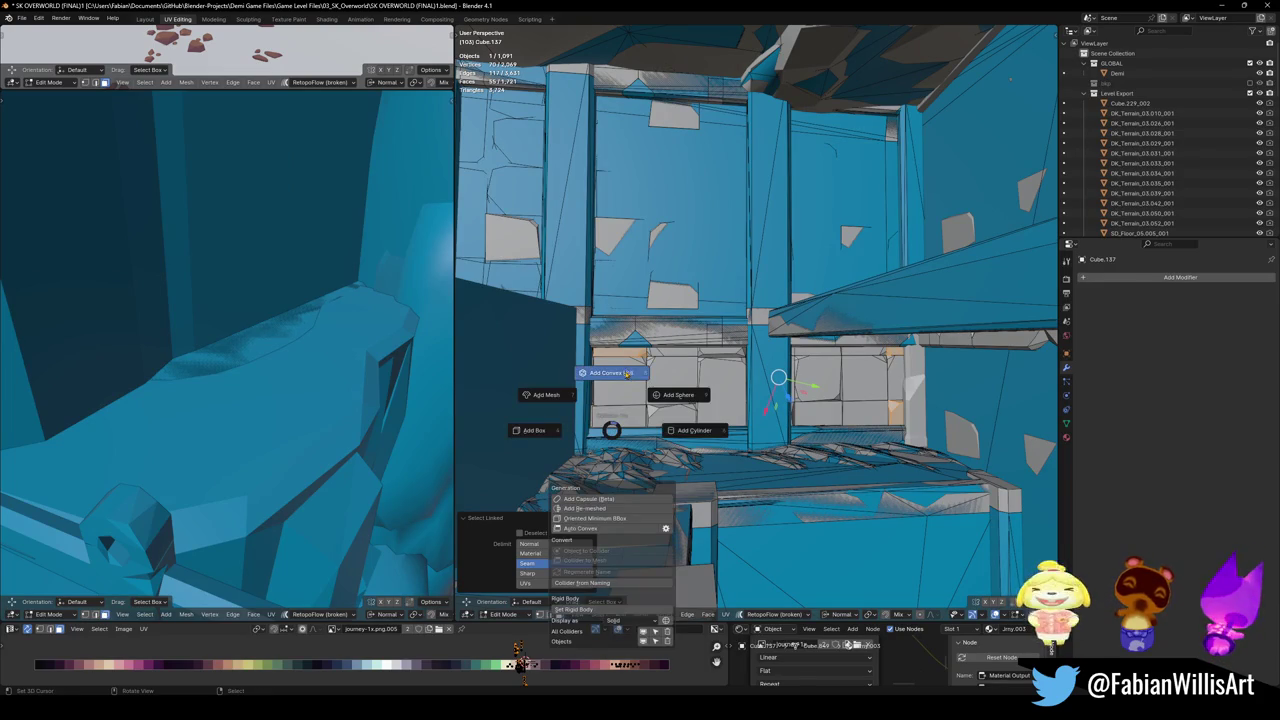
left_click(628, 376)
mouse_move(605, 392)
middle_mouse_down()
mouse_move(641, 402)
mouse_move(705, 358)
middle_mouse_up()
key("ctrl+s")
- Add a convex hull collider for the Cube.039 ledge
left_click(712, 356)
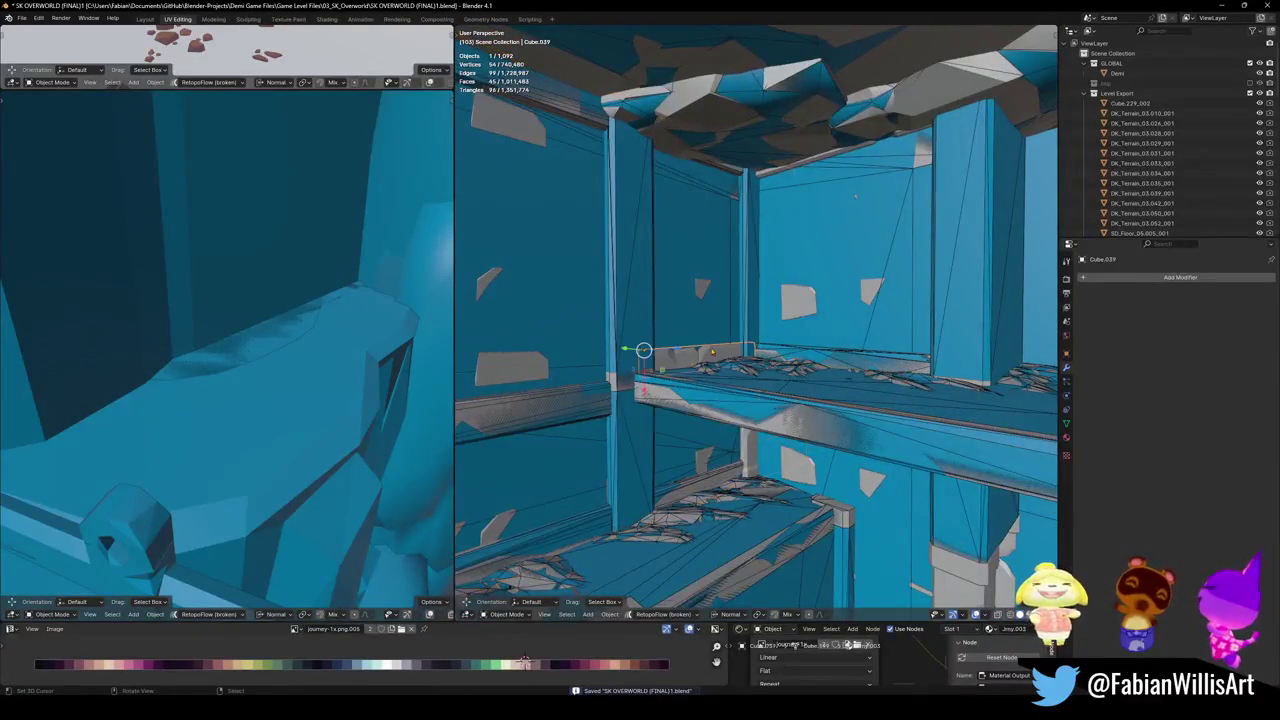
key("shift+c")
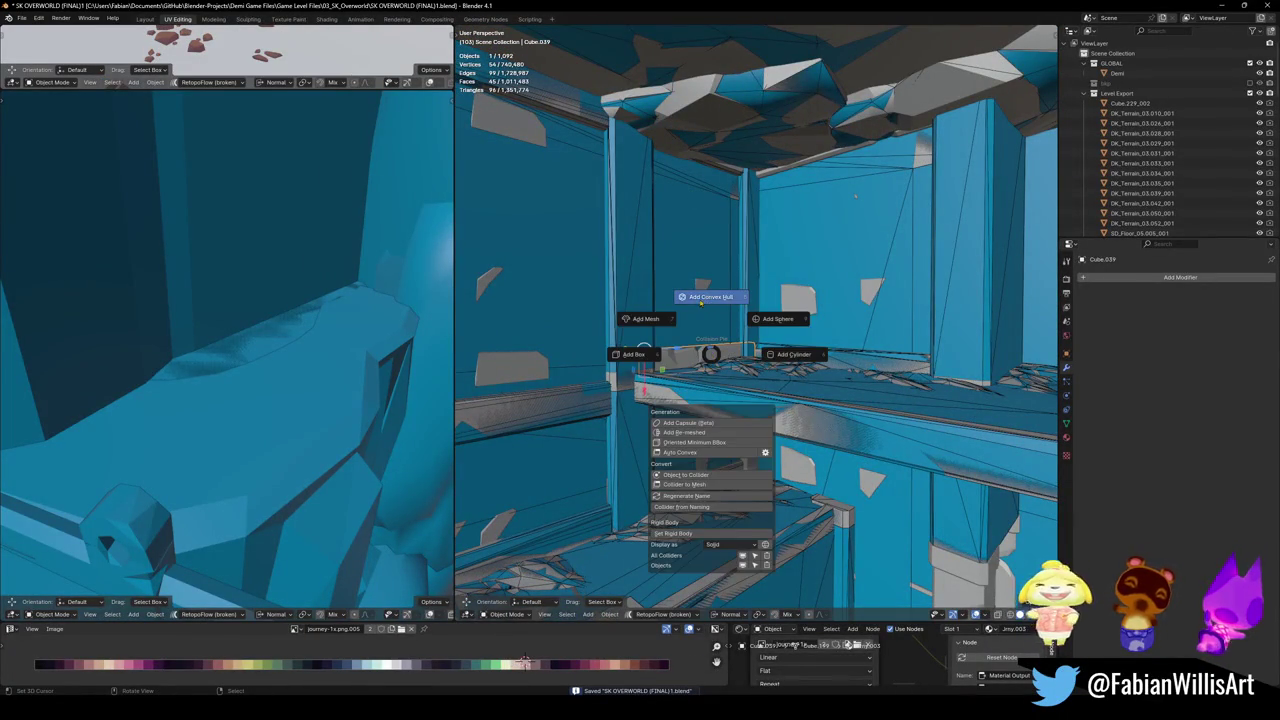
left_click(698, 292)
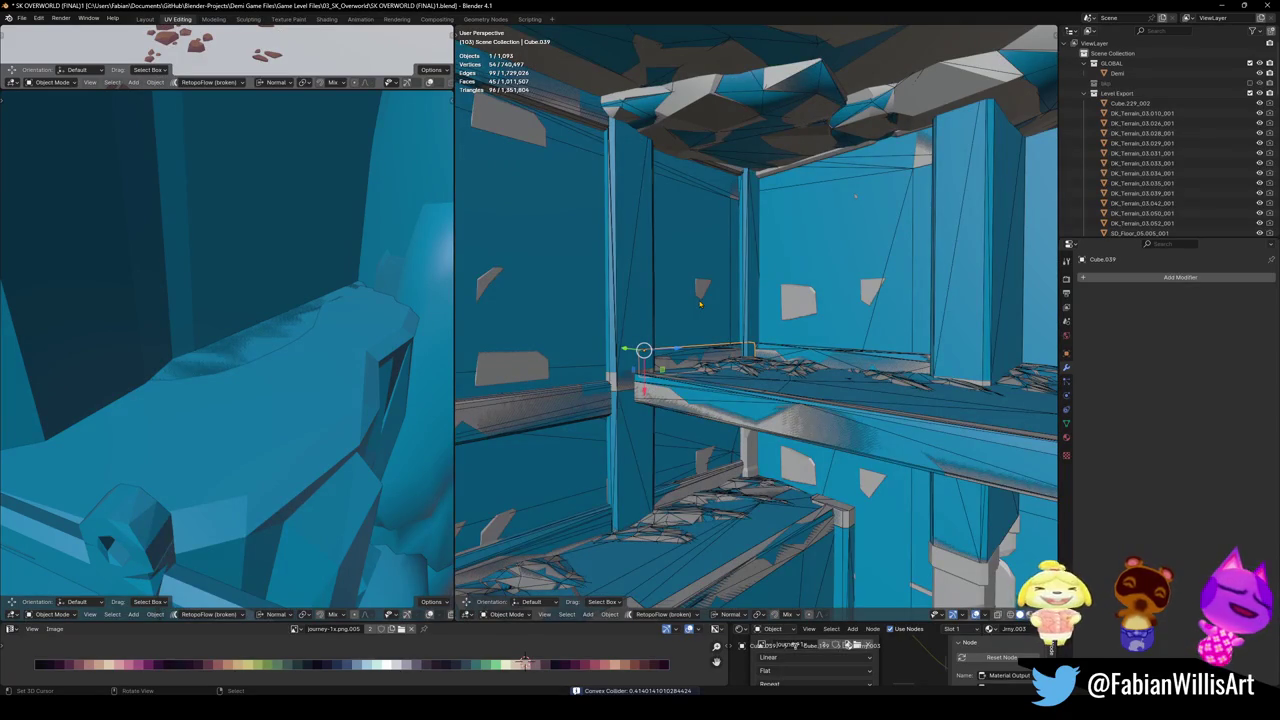
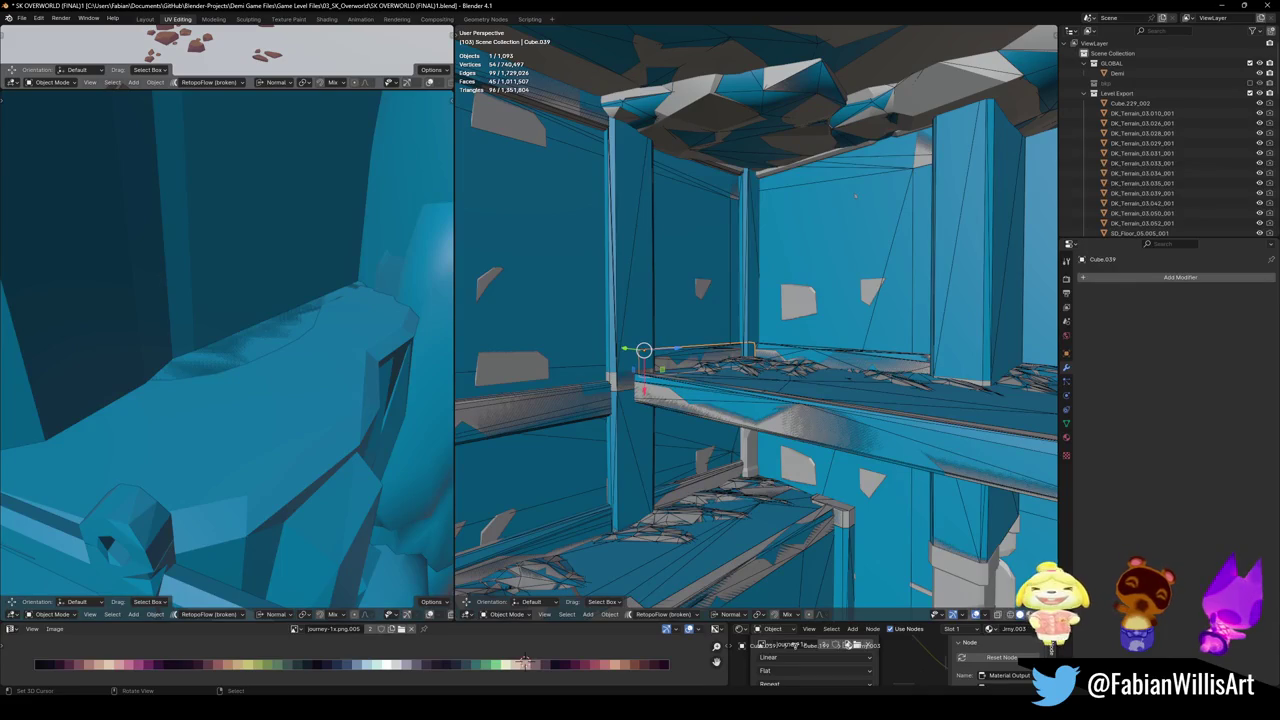
- Save the SK_OVERWORLD level .blend file with Ctrl+S to keep the textured cave terrain changes
key("ctrl+s")
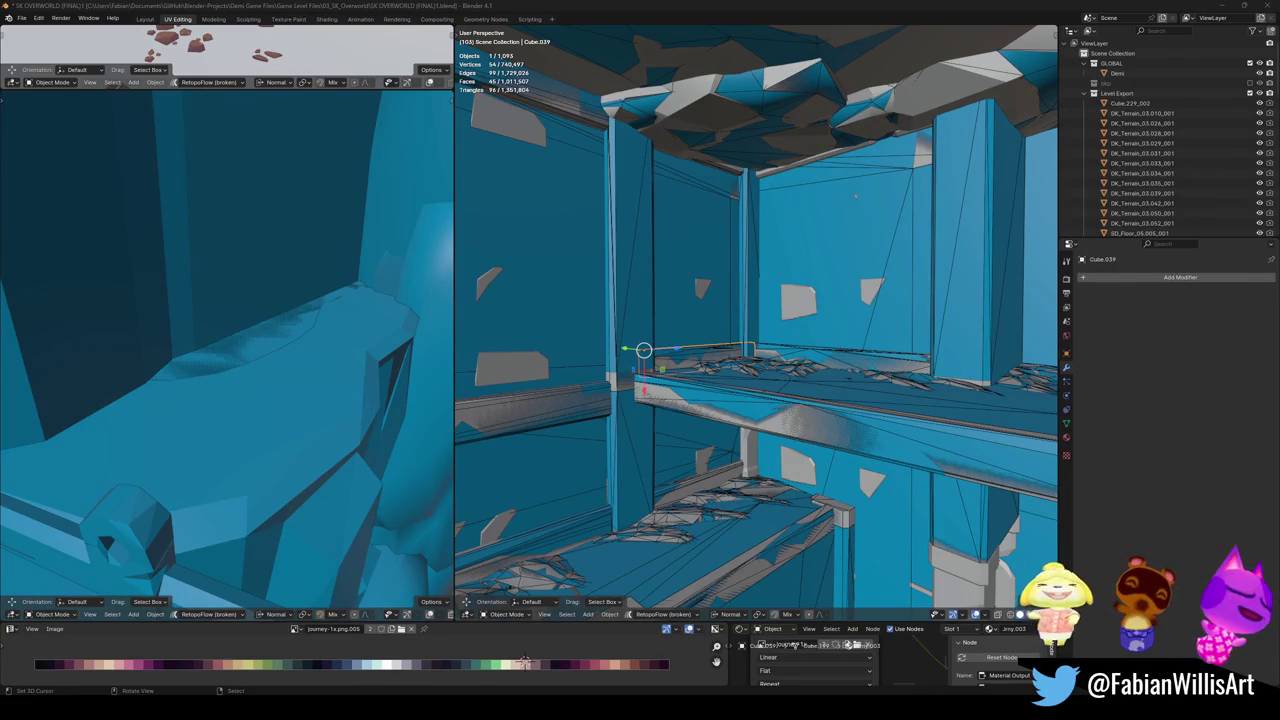
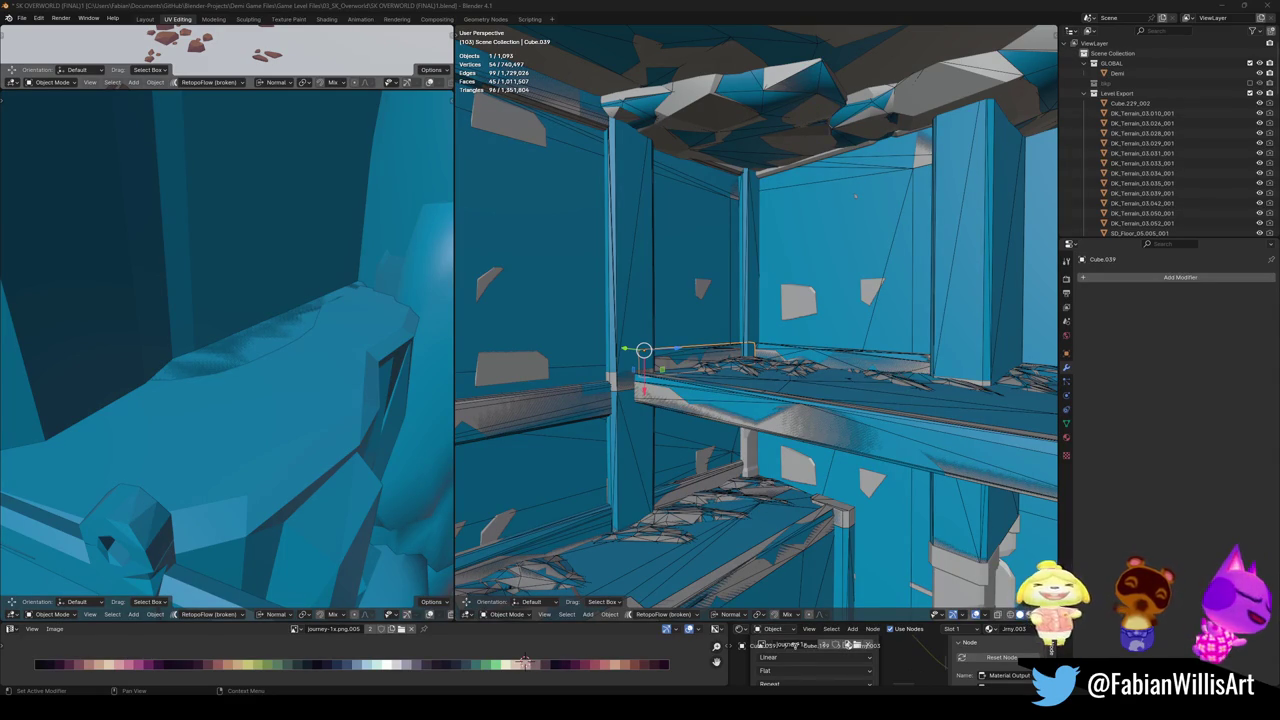
- Dismiss the stray taskbar menu, fly to the grey two-arched wall, and select it
right_click(800, 705)
key("Escape")
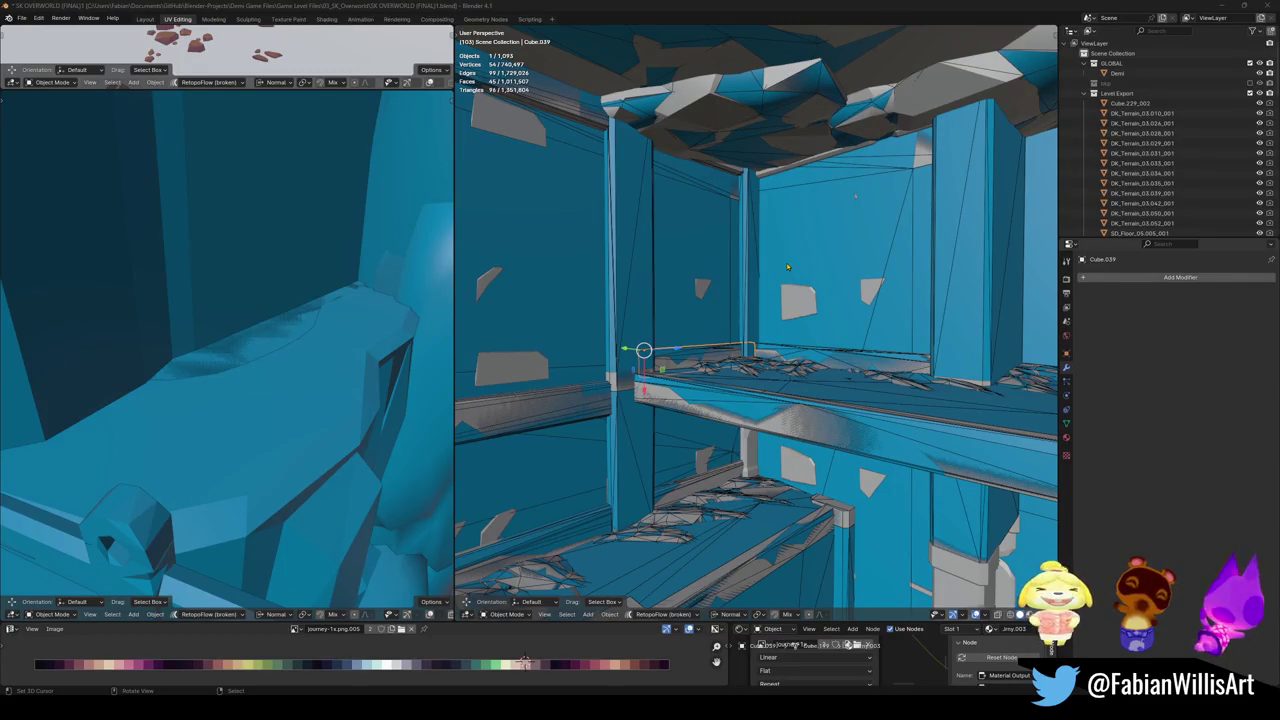
mouse_move(855, 196)
middle_mouse_down()
mouse_move(732, 394)
mouse_move(750, 356)
mouse_move(806, 372)
mouse_move(793, 374)
middle_mouse_up()
left_click(806, 372)
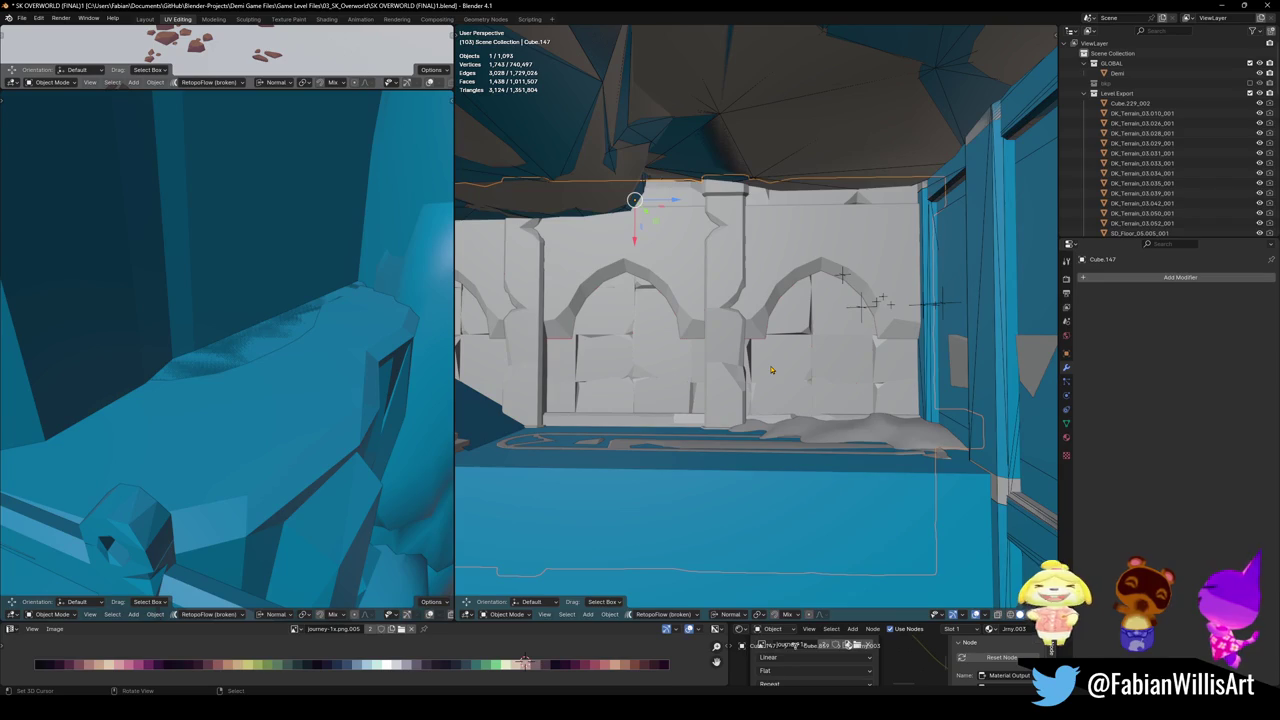
- Nudge the arched wall Cube.147 slightly into its new position
key("g")
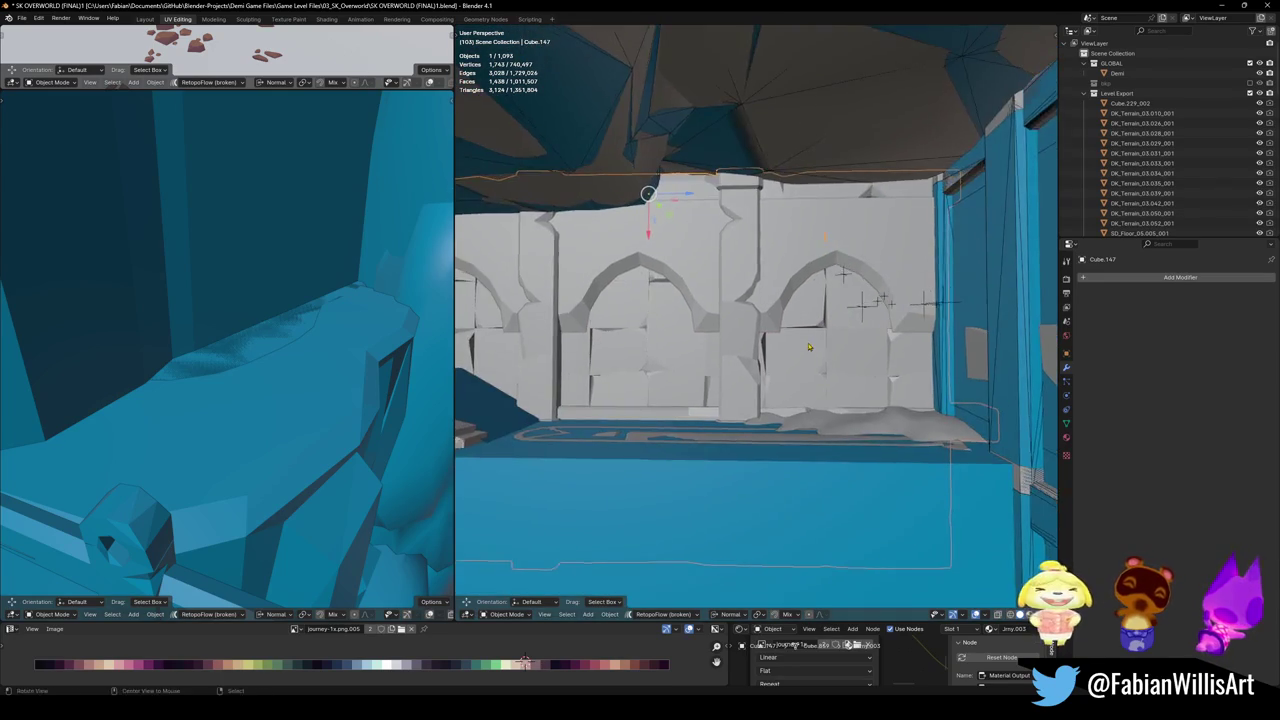
left_click(776, 347)
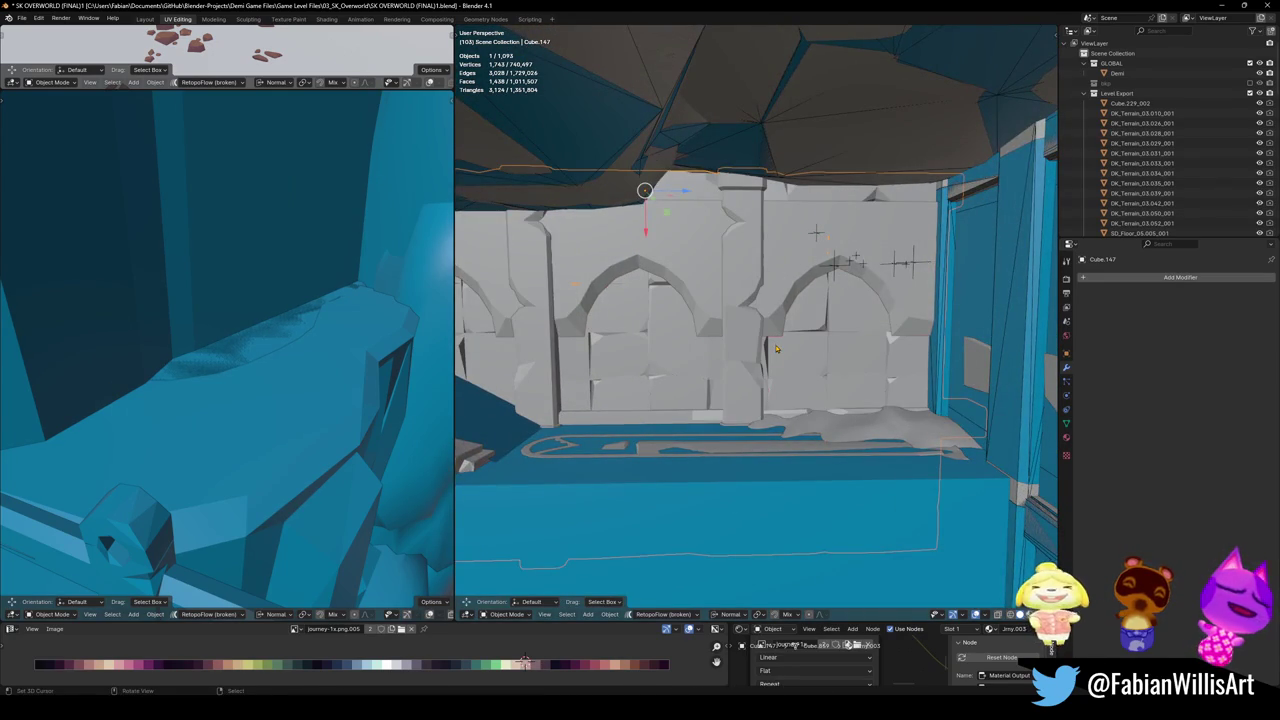
middle_click_drag(776, 347, 786, 362)
- Add a convex-hull collider to the arched wall
key("shift+c")
left_click(788, 308)
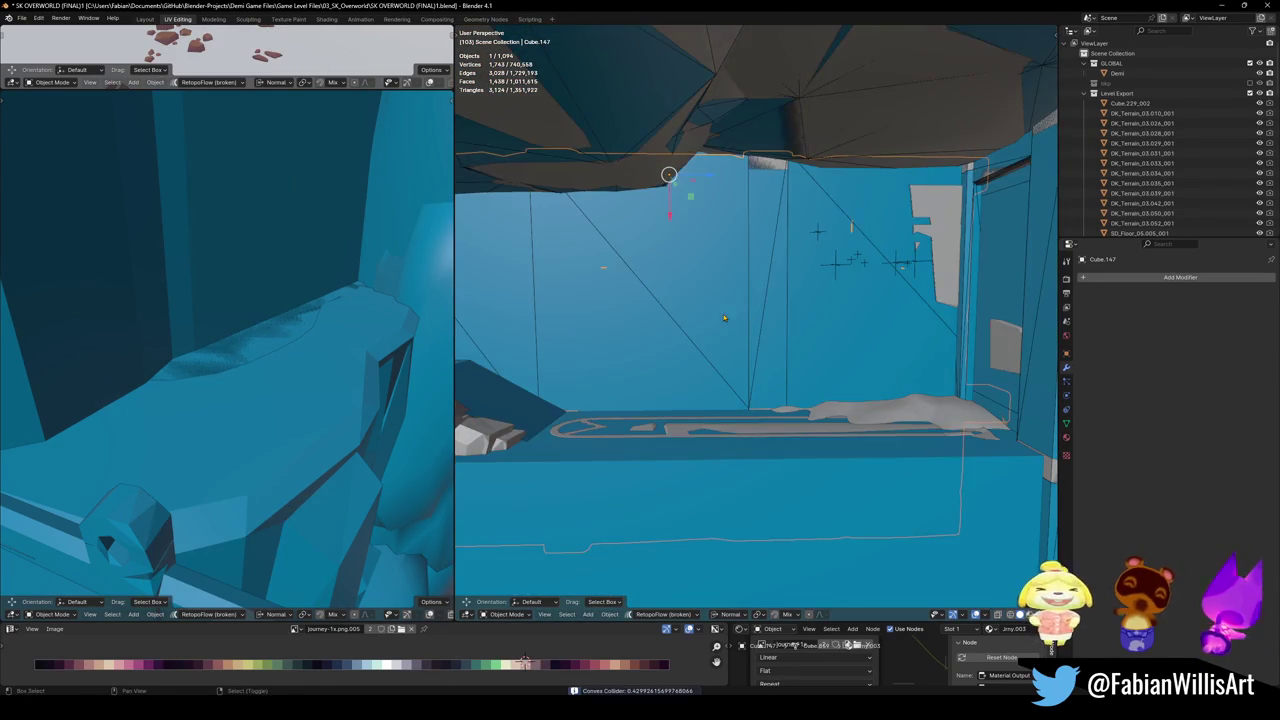
mouse_move(788, 312)
middle_mouse_down()
mouse_move(753, 358)
mouse_move(786, 393)
mouse_move(741, 391)
mouse_move(726, 409)
mouse_move(705, 265)
mouse_move(672, 364)
mouse_move(724, 355)
middle_mouse_up()
- Select the pillar Cube.221, enter Edit Mode with nothing selected, and save the level
left_click(705, 265)
mouse_move(672, 388)
middle_mouse_down()
mouse_move(1040, 258)
mouse_move(1025, 113)
mouse_move(701, 391)
mouse_move(699, 372)
mouse_move(714, 388)
middle_mouse_up()
key("Tab")
key("a")
key("alt+a")
key("ctrl+s")
- Build a convex-hull collider from one linked block of the pillar's faces
key("l")
key("l")
key("l")
key("l")
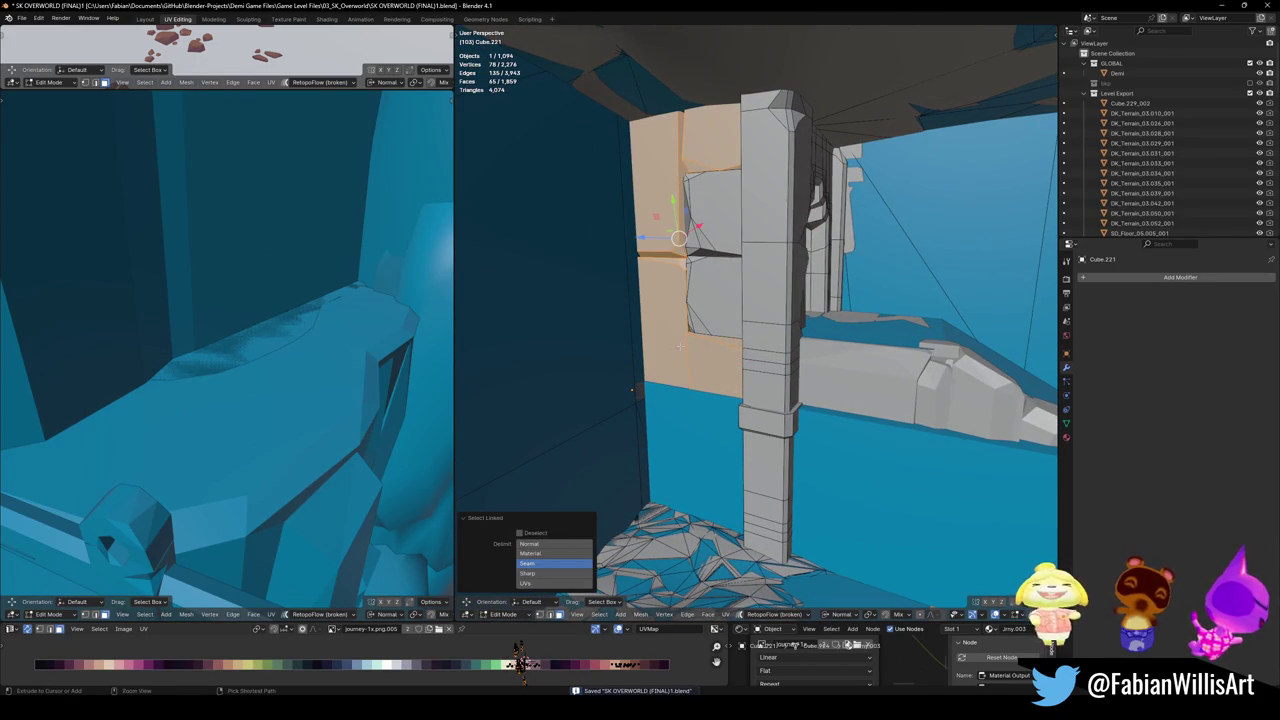
key("shift+alt+c")
left_click(692, 291)
mouse_move(692, 291)
middle_mouse_down()
mouse_move(640, 374)
mouse_move(534, 386)
mouse_move(667, 311)
middle_mouse_up()
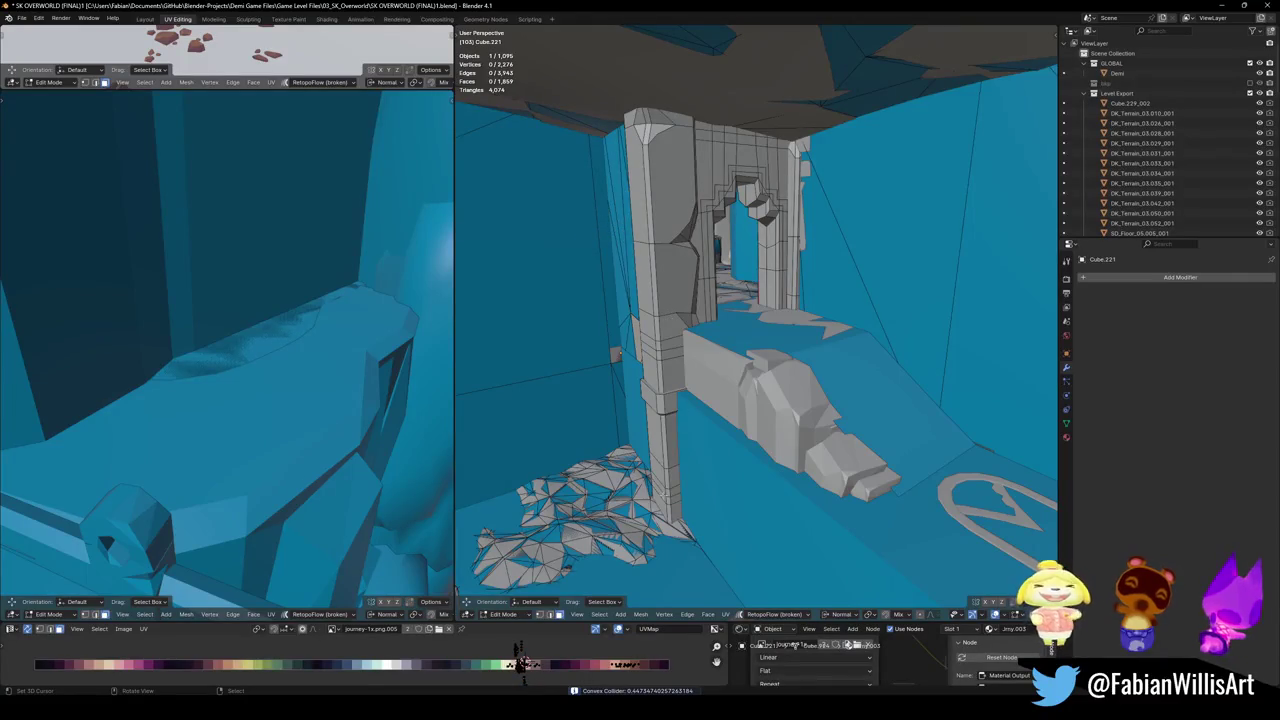